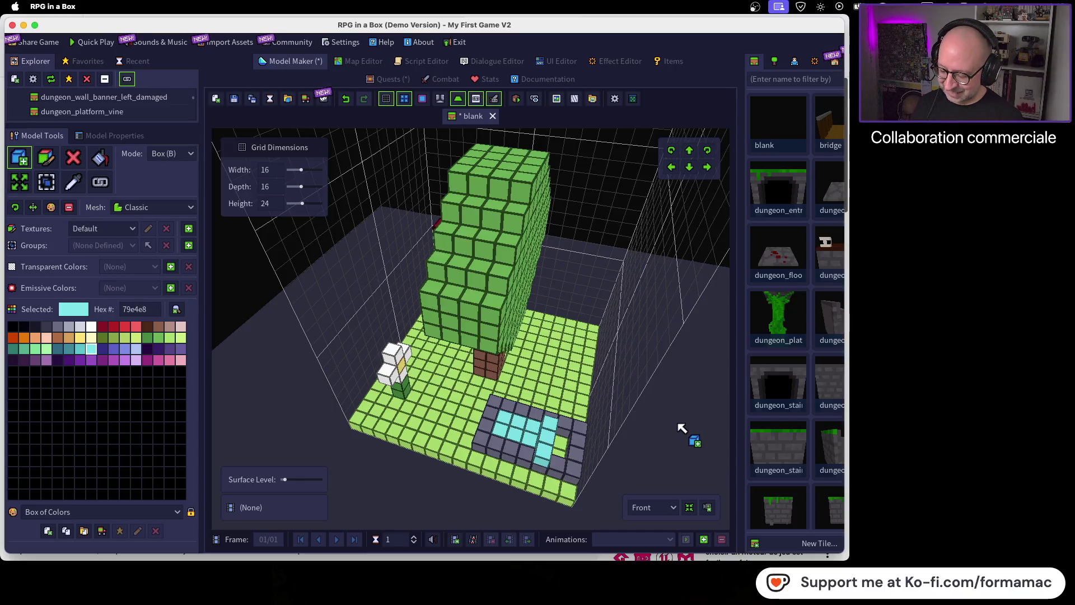
# Step: Fill the gap in the cyan pond and add dark brown voxels on two border corners
pyautogui.click(564, 438)
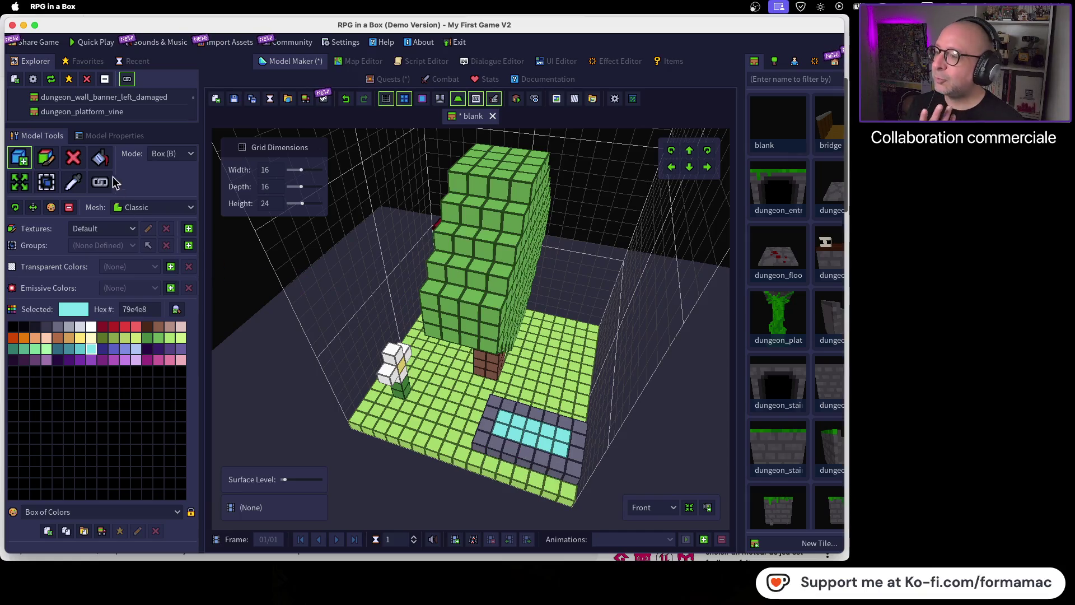
pyautogui.click(148, 327)
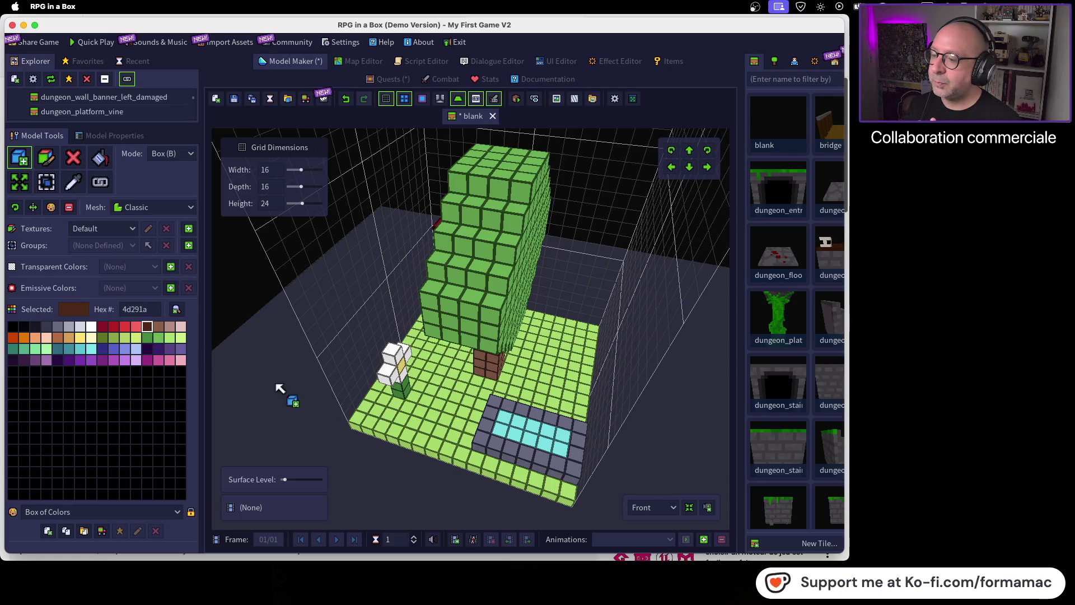
pyautogui.click(529, 455)
pyautogui.moveTo(582, 444); pyautogui.dragTo(358, 432)
pyautogui.click(419, 367)
pyautogui.moveTo(420, 367); pyautogui.dragTo(448, 402)
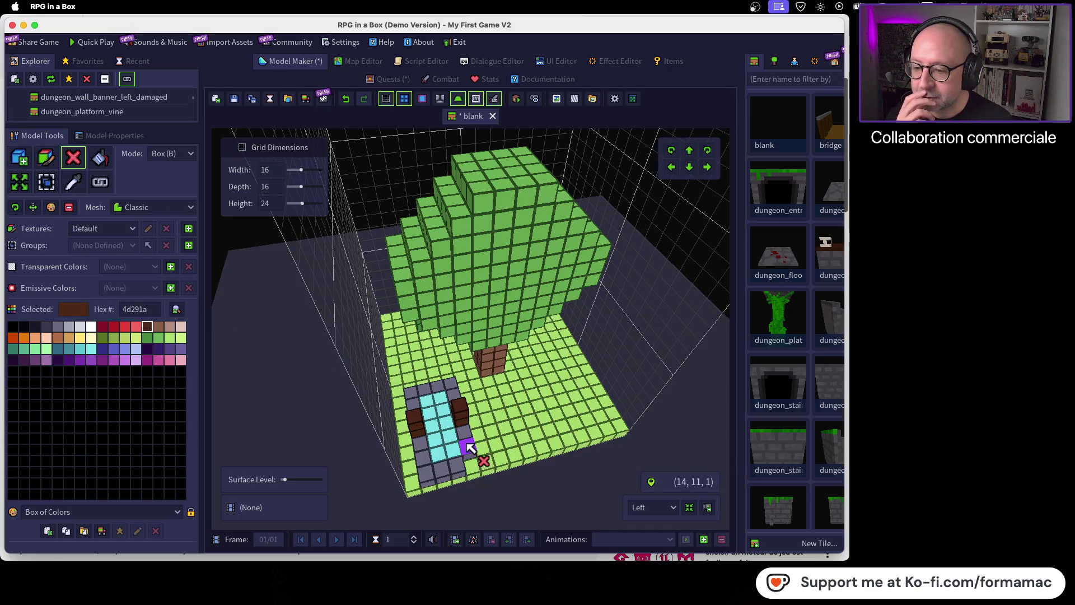
# Step: Erase the brown voxel and two gray corner voxels, then build a new gray border column
pyautogui.click(464, 420)
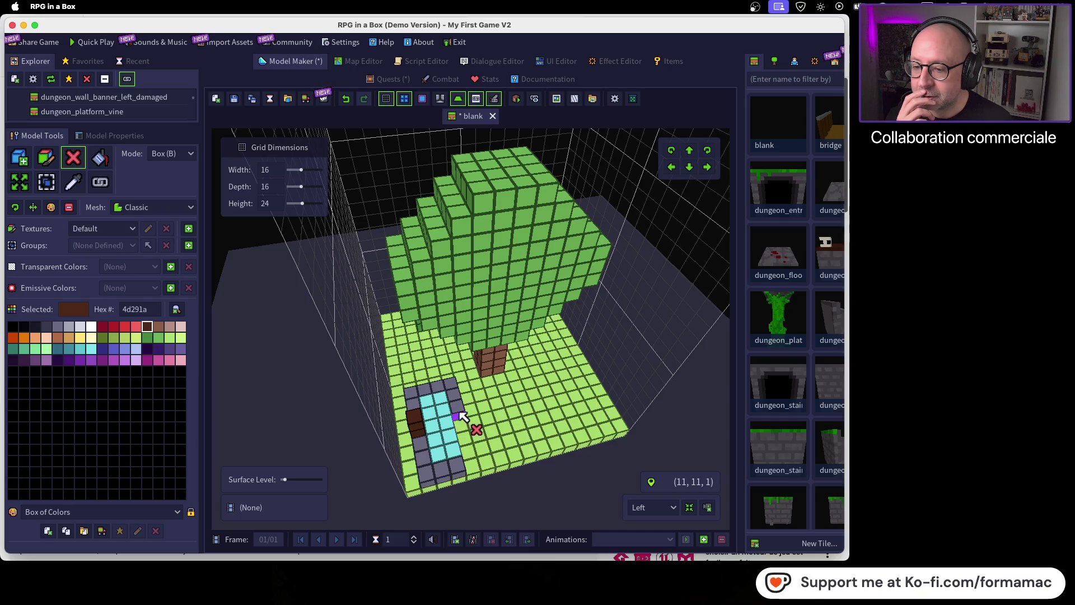
pyautogui.click(450, 392)
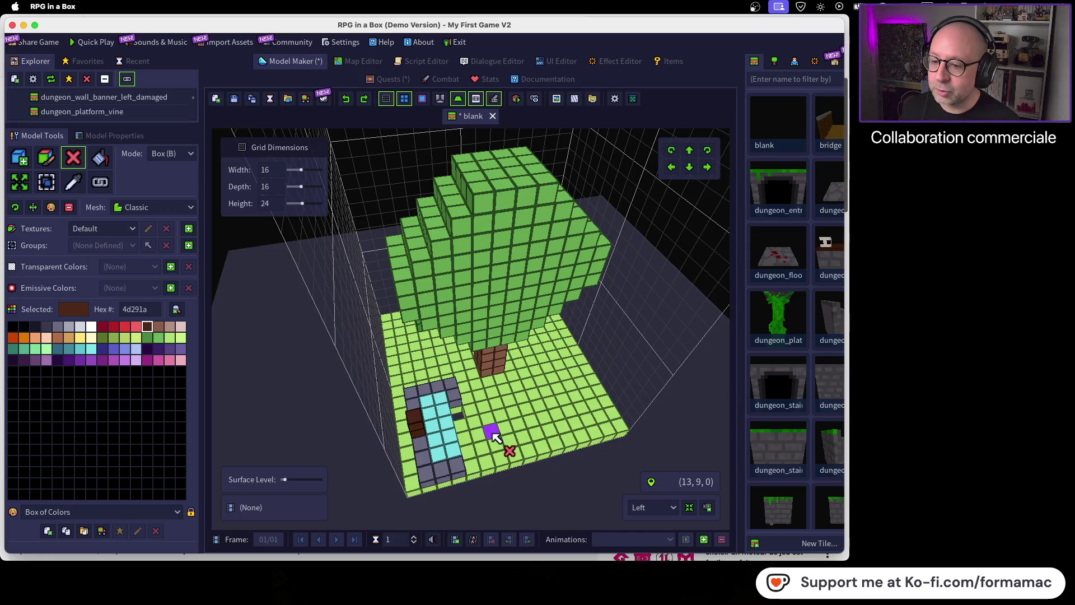
pyautogui.click(448, 386)
pyautogui.click(58, 326)
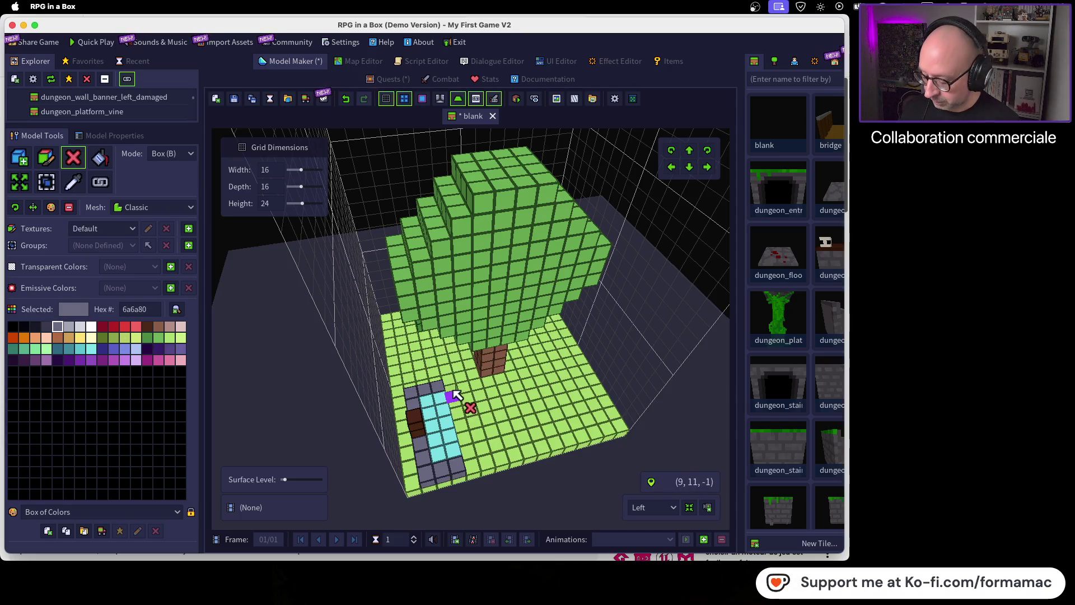
pyautogui.click(26, 160)
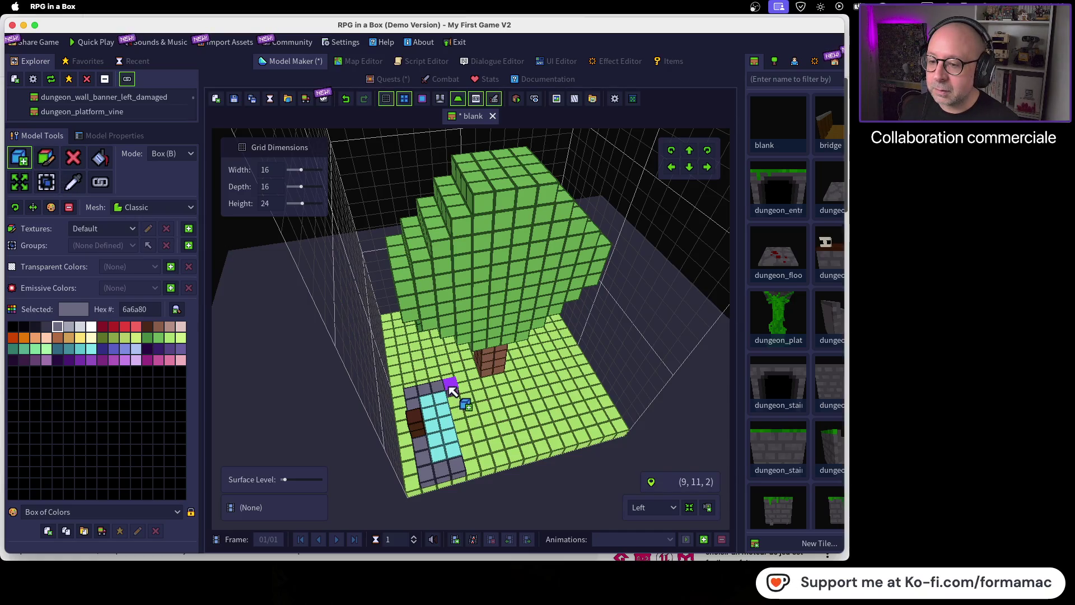
pyautogui.click(465, 391)
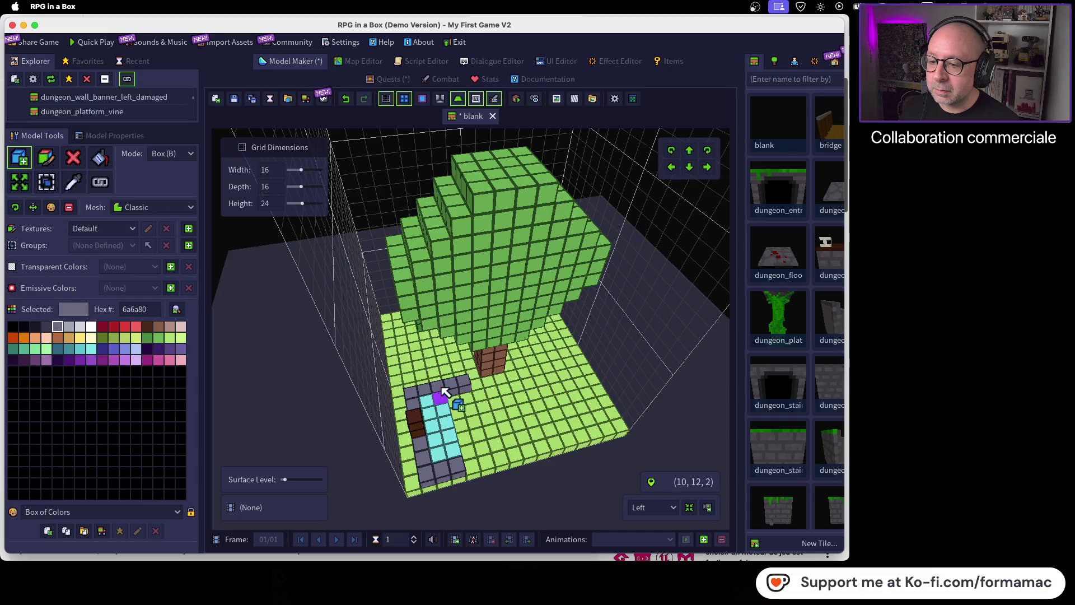
pyautogui.moveTo(468, 396); pyautogui.dragTo(486, 468)
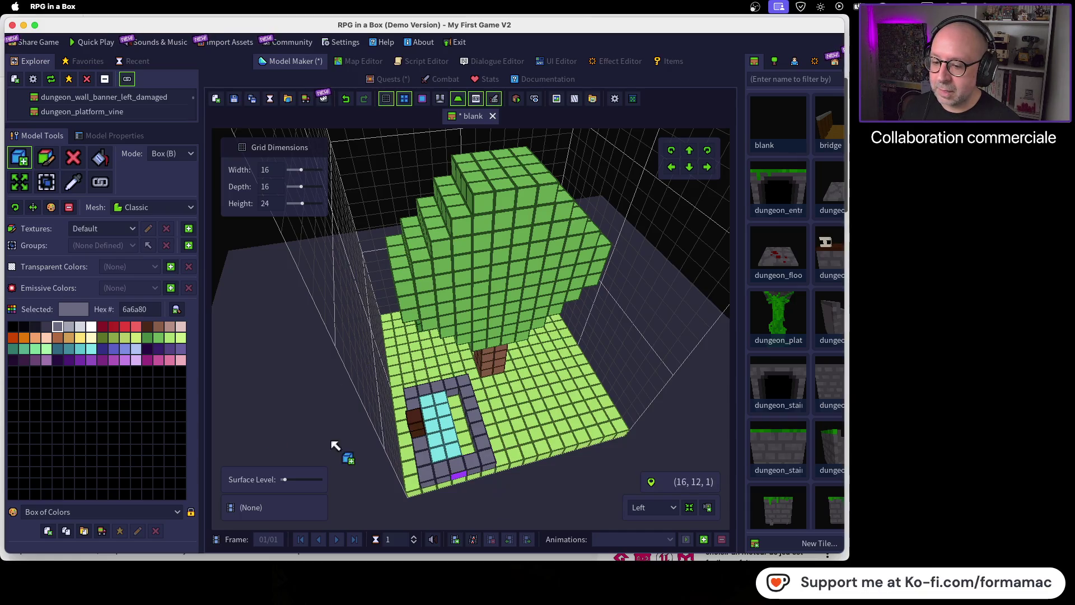
# Step: Fill the new pond column with light cyan water and stack a dark brown post
pyautogui.click(93, 351)
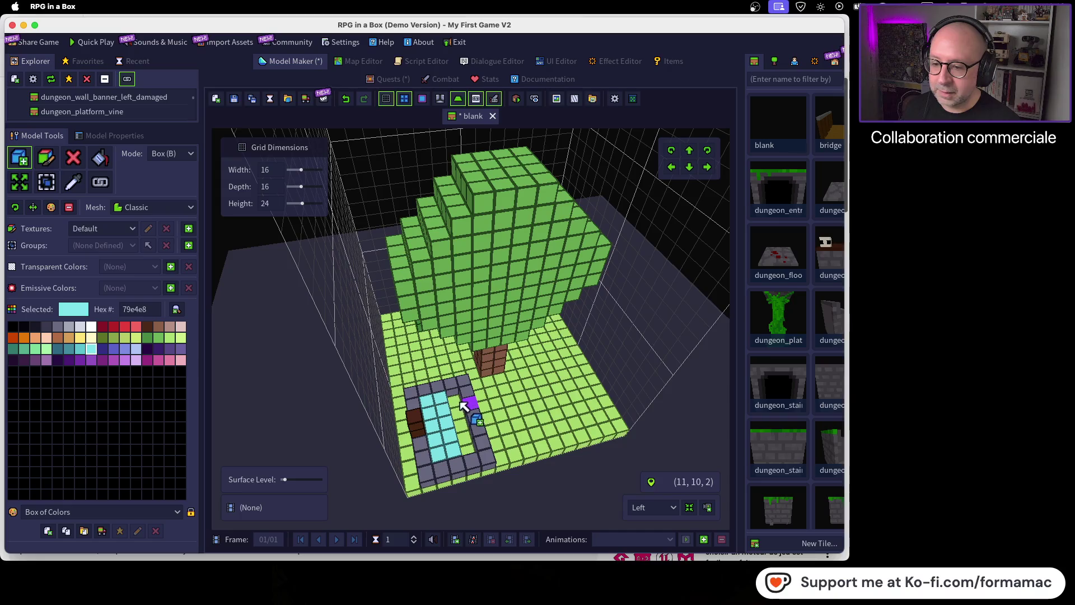
pyautogui.moveTo(458, 404); pyautogui.dragTo(475, 460)
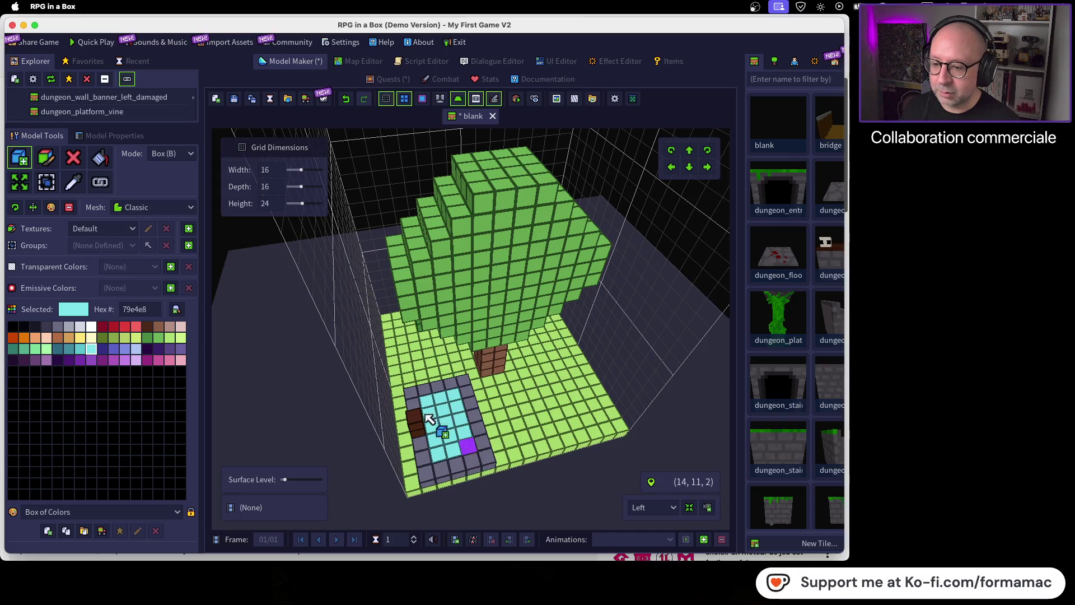
pyautogui.click(146, 328)
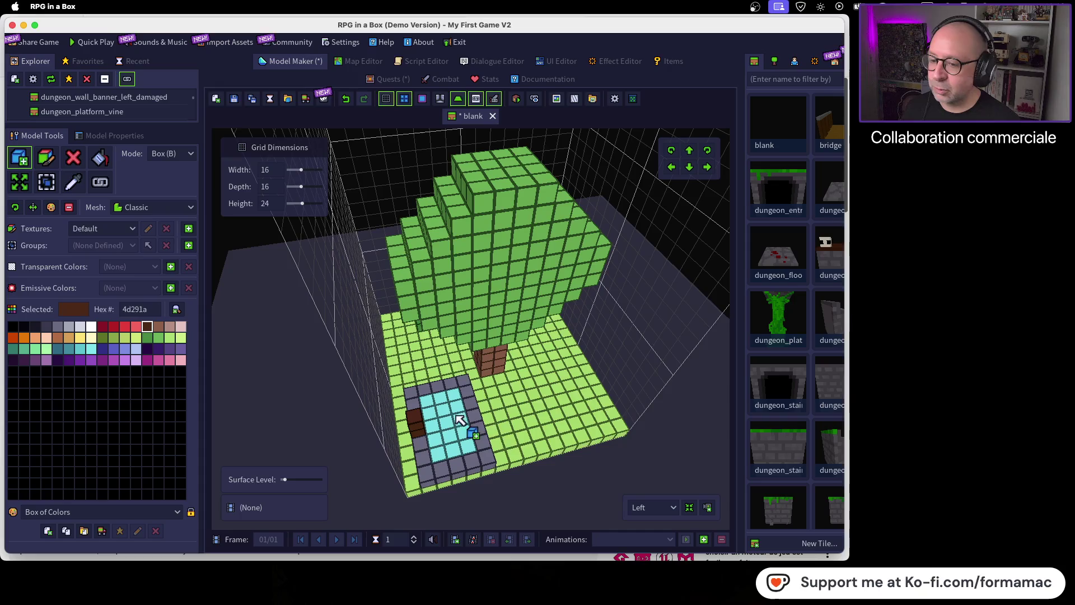
pyautogui.moveTo(561, 398); pyautogui.dragTo(433, 377)
pyautogui.click(433, 374)
# Step: Raise the brown posts voxel by voxel until they join into an arch
pyautogui.click(429, 359)
pyautogui.click(385, 352)
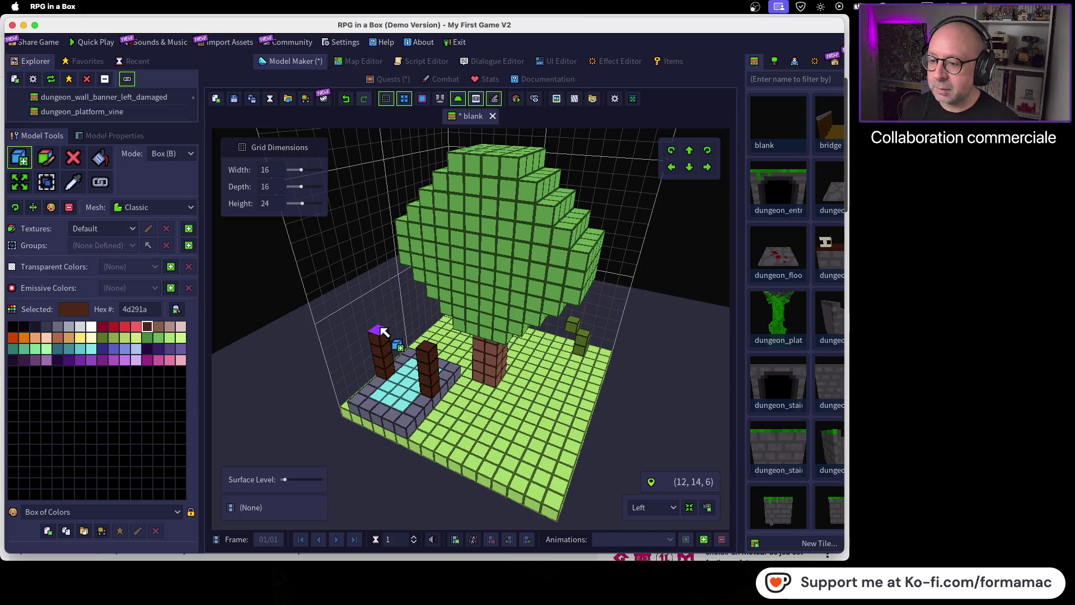
pyautogui.click(384, 336)
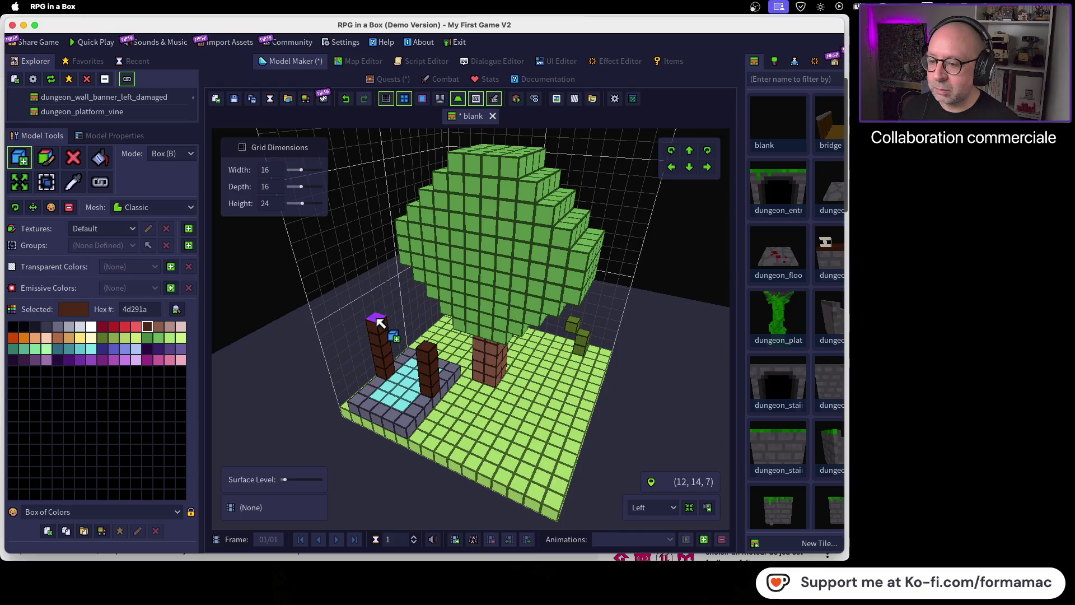
pyautogui.moveTo(434, 353)
pyautogui.mouseDown()
pyautogui.moveTo(472, 336)
pyautogui.moveTo(432, 319)
pyautogui.moveTo(427, 357)
pyautogui.mouseUp()
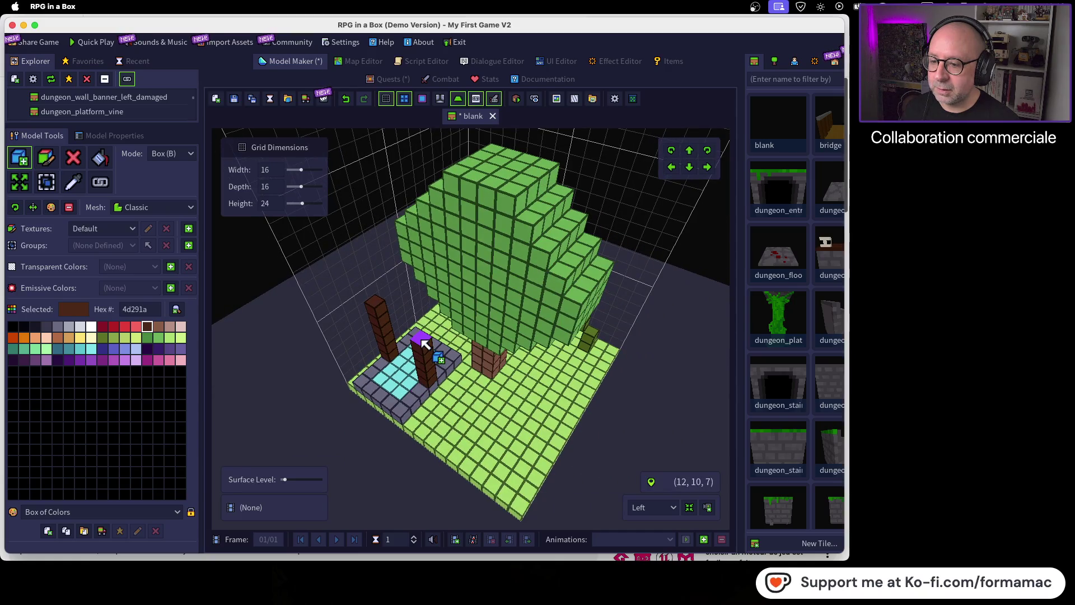
pyautogui.click(425, 337)
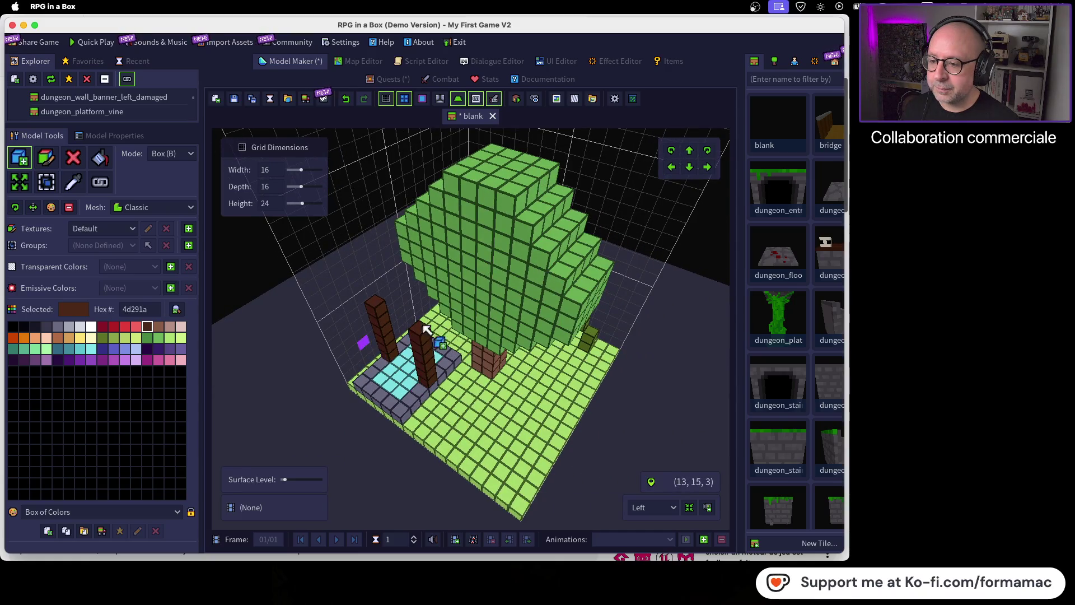
pyautogui.moveTo(426, 338); pyautogui.dragTo(465, 319)
pyautogui.moveTo(423, 364); pyautogui.dragTo(384, 395)
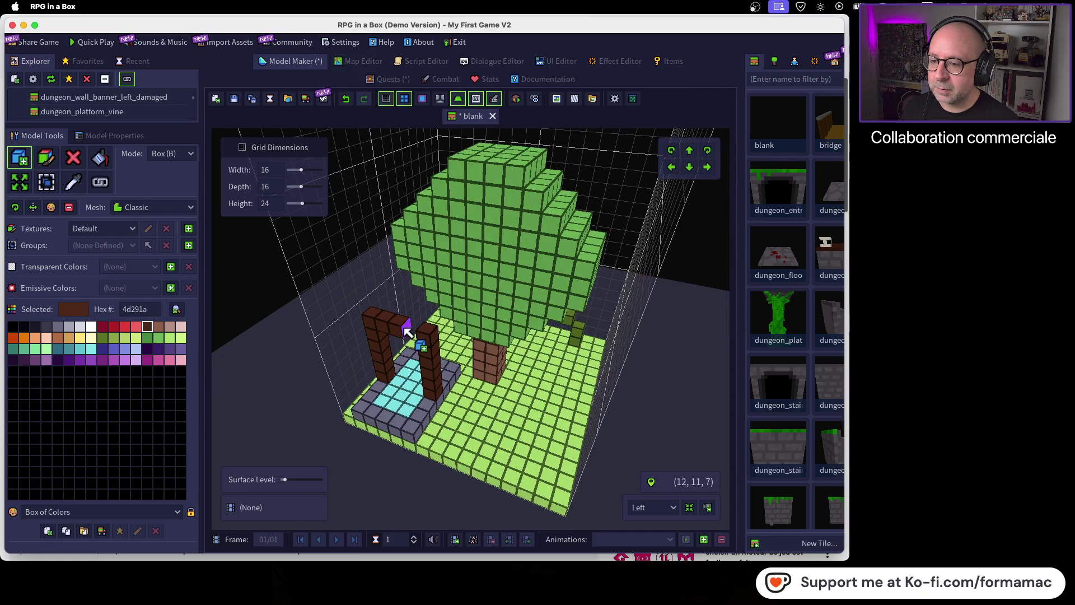
pyautogui.moveTo(472, 416); pyautogui.dragTo(543, 360)
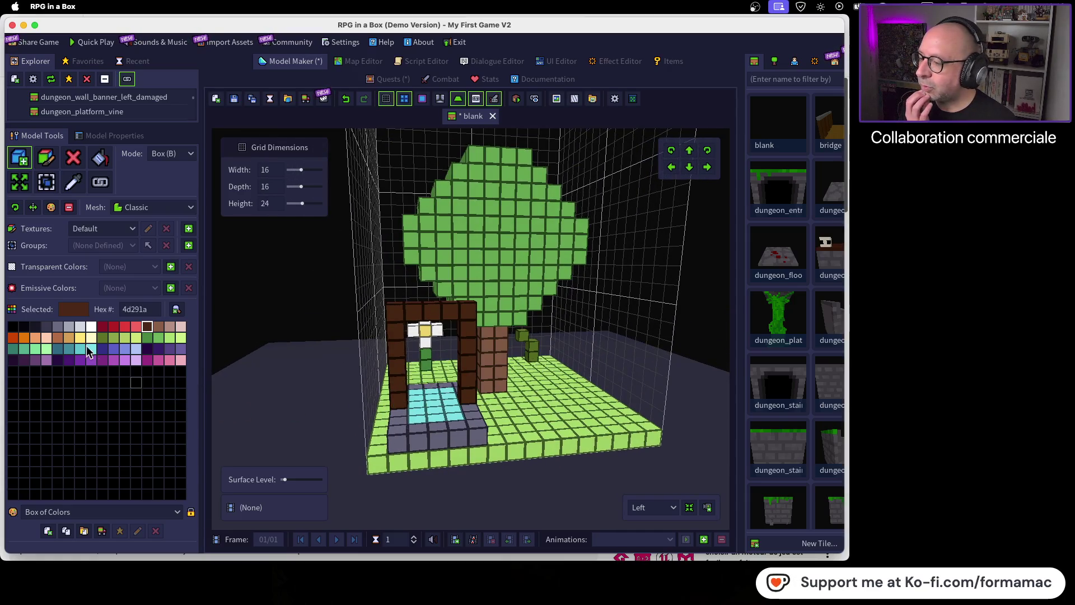
# Step: Place peach voxels under the arch's top to fill part of its opening
pyautogui.click(46, 338)
pyautogui.moveTo(439, 336)
pyautogui.mouseDown()
pyautogui.moveTo(521, 340)
pyautogui.moveTo(472, 307)
pyautogui.mouseUp()
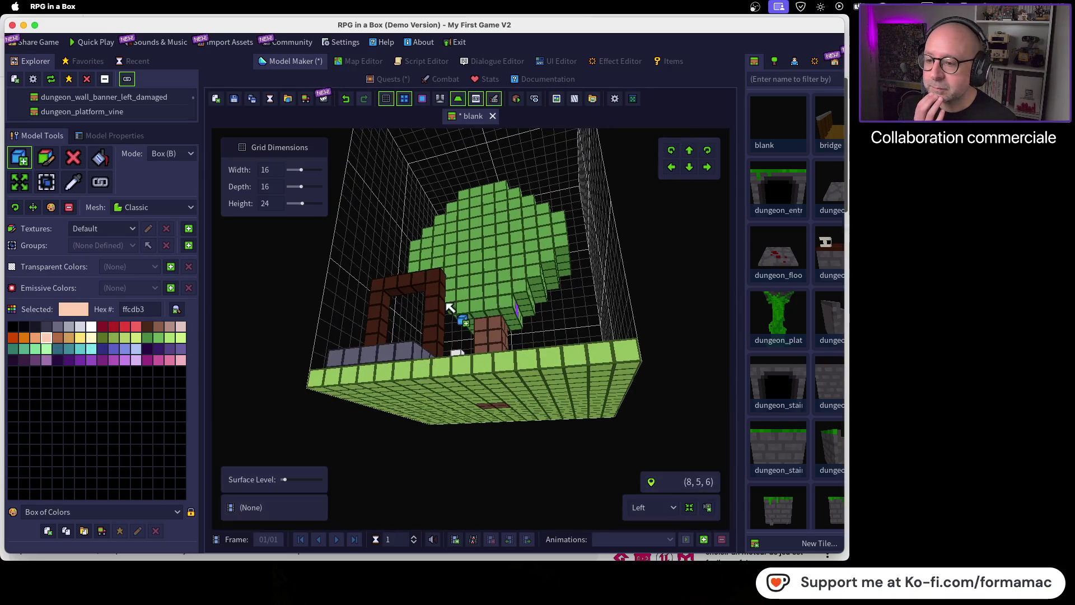
pyautogui.click(408, 295)
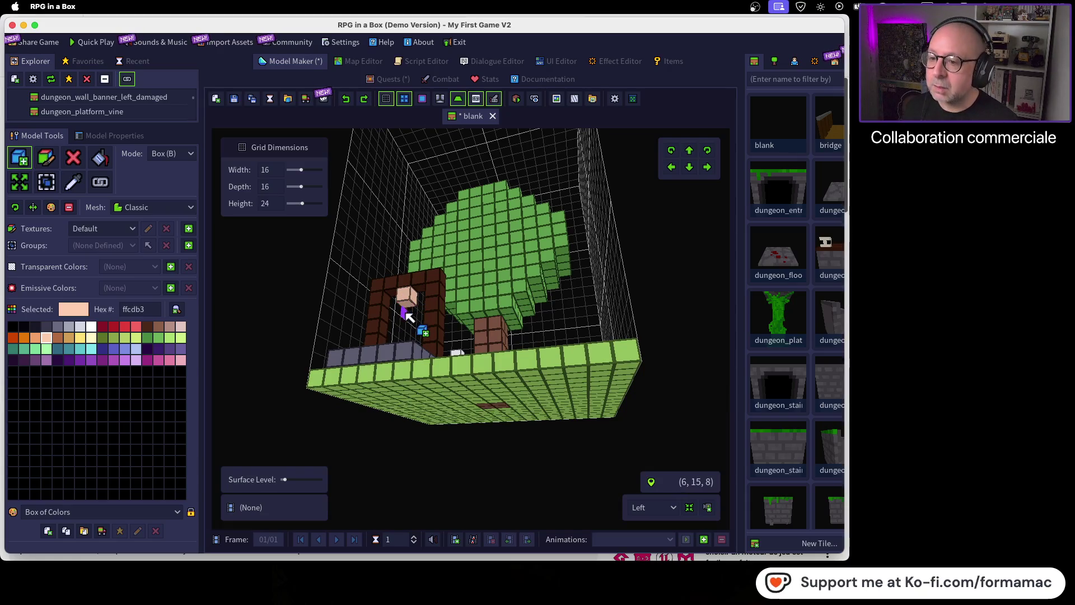
pyautogui.click(407, 306)
pyautogui.moveTo(511, 324)
pyautogui.mouseDown()
pyautogui.moveTo(556, 392)
pyautogui.moveTo(577, 402)
pyautogui.mouseUp()
pyautogui.moveTo(467, 368)
pyautogui.mouseDown()
pyautogui.moveTo(509, 341)
pyautogui.moveTo(463, 327)
pyautogui.moveTo(521, 346)
pyautogui.moveTo(566, 387)
pyautogui.moveTo(679, 404)
pyautogui.moveTo(662, 445)
pyautogui.moveTo(646, 438)
pyautogui.mouseUp()
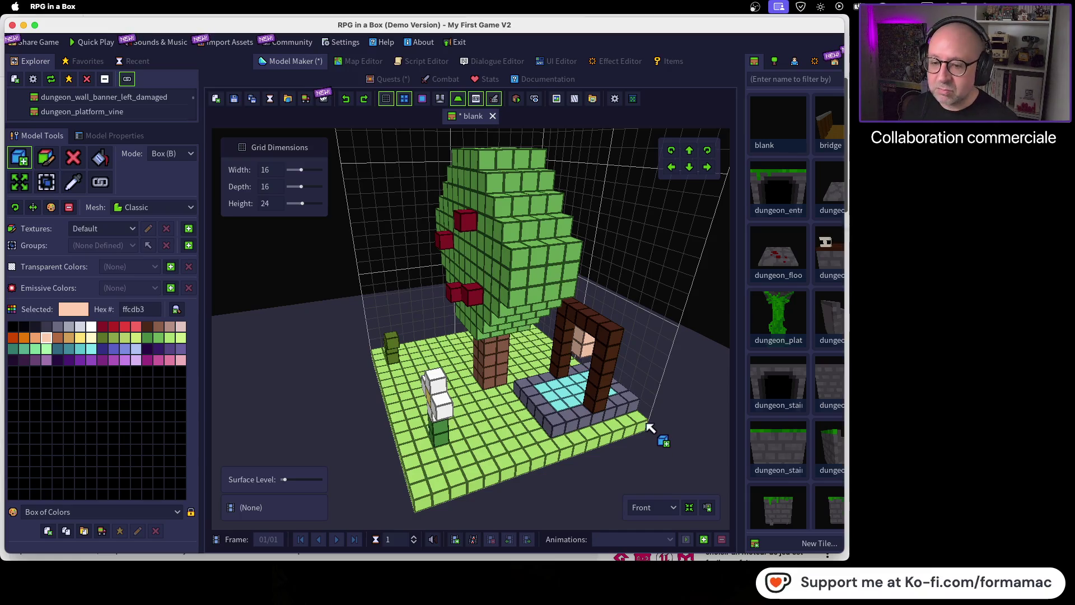
pyautogui.moveTo(687, 432)
pyautogui.mouseDown()
pyautogui.moveTo(548, 432)
pyautogui.moveTo(481, 383)
pyautogui.moveTo(472, 415)
pyautogui.moveTo(409, 428)
pyautogui.mouseUp()
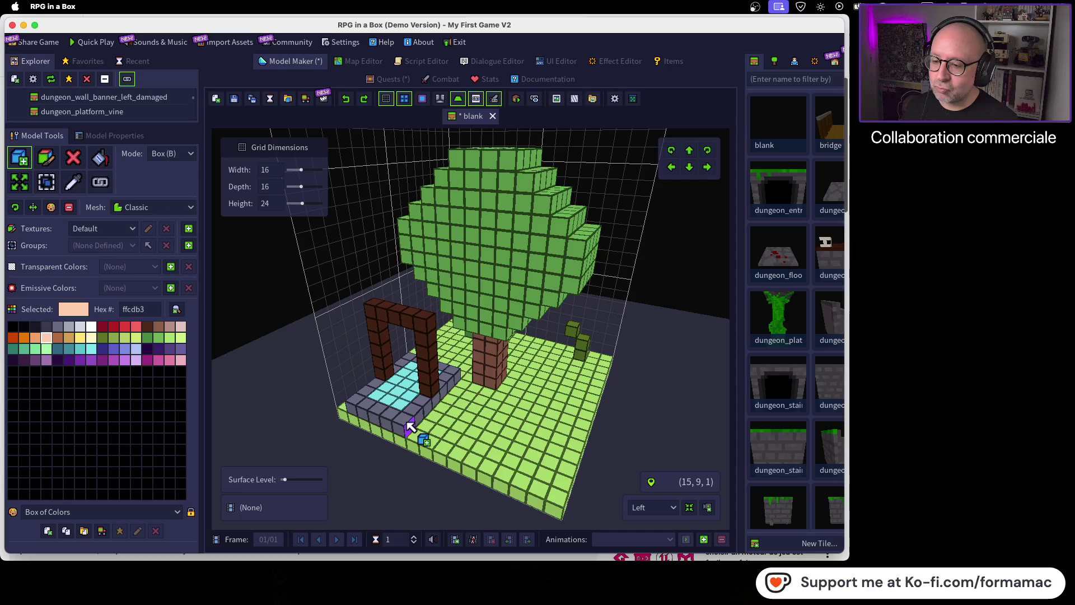
pyautogui.moveTo(512, 413); pyautogui.dragTo(426, 406)
pyautogui.moveTo(596, 343)
pyautogui.mouseDown()
pyautogui.moveTo(379, 310)
pyautogui.moveTo(372, 288)
pyautogui.moveTo(444, 269)
pyautogui.moveTo(413, 302)
pyautogui.moveTo(464, 295)
pyautogui.mouseUp()
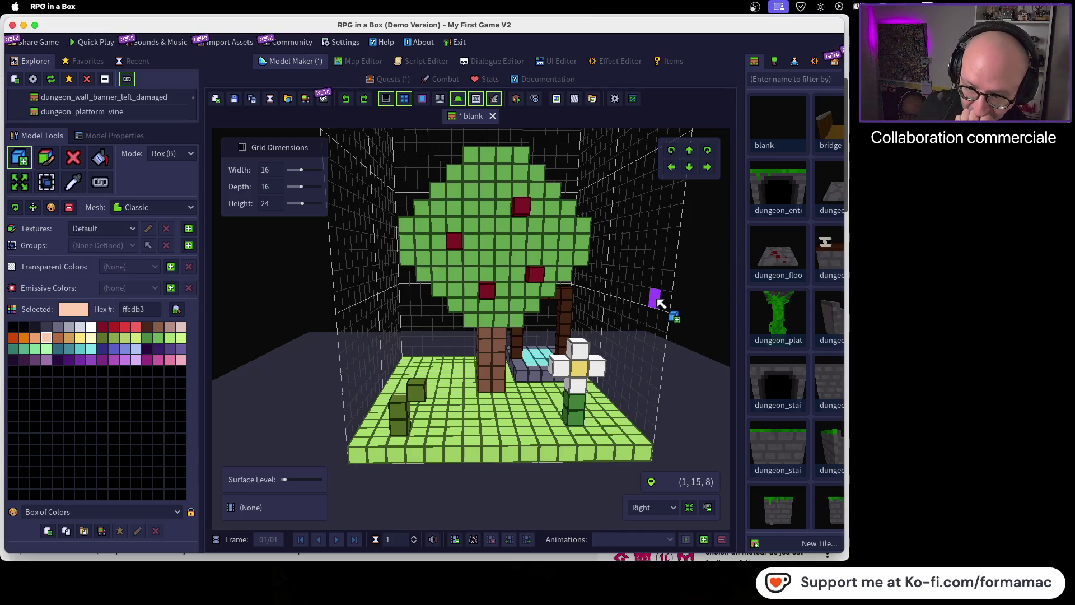
pyautogui.moveTo(633, 329); pyautogui.dragTo(578, 326)
pyautogui.press('super+z')
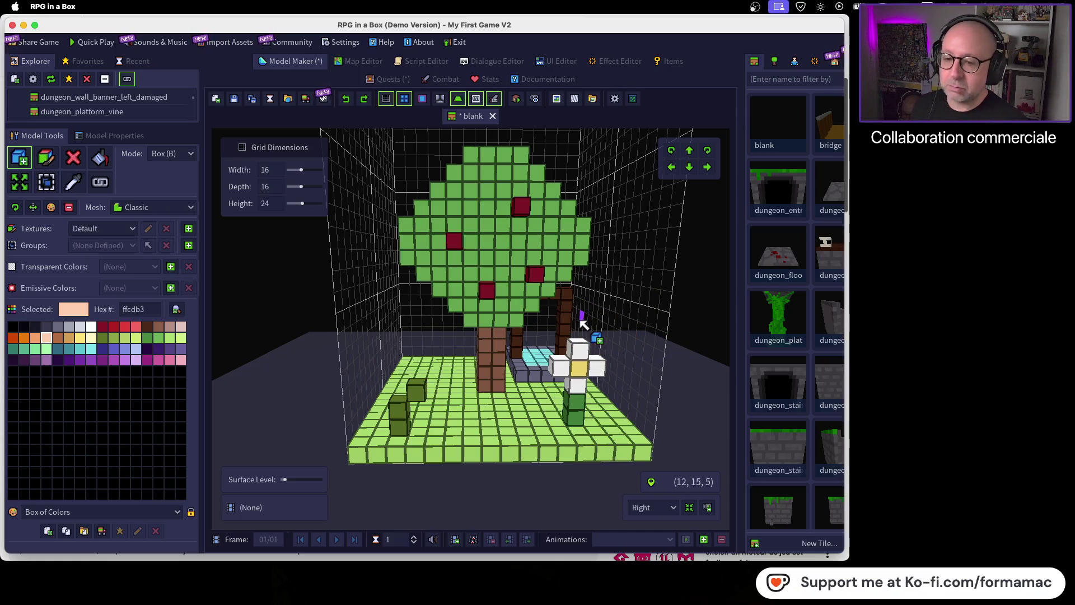
pyautogui.moveTo(265, 214)
pyautogui.mouseDown()
pyautogui.moveTo(544, 341)
pyautogui.moveTo(619, 319)
pyautogui.moveTo(647, 329)
pyautogui.moveTo(658, 353)
pyautogui.moveTo(504, 379)
pyautogui.moveTo(533, 364)
pyautogui.moveTo(526, 335)
pyautogui.mouseUp()
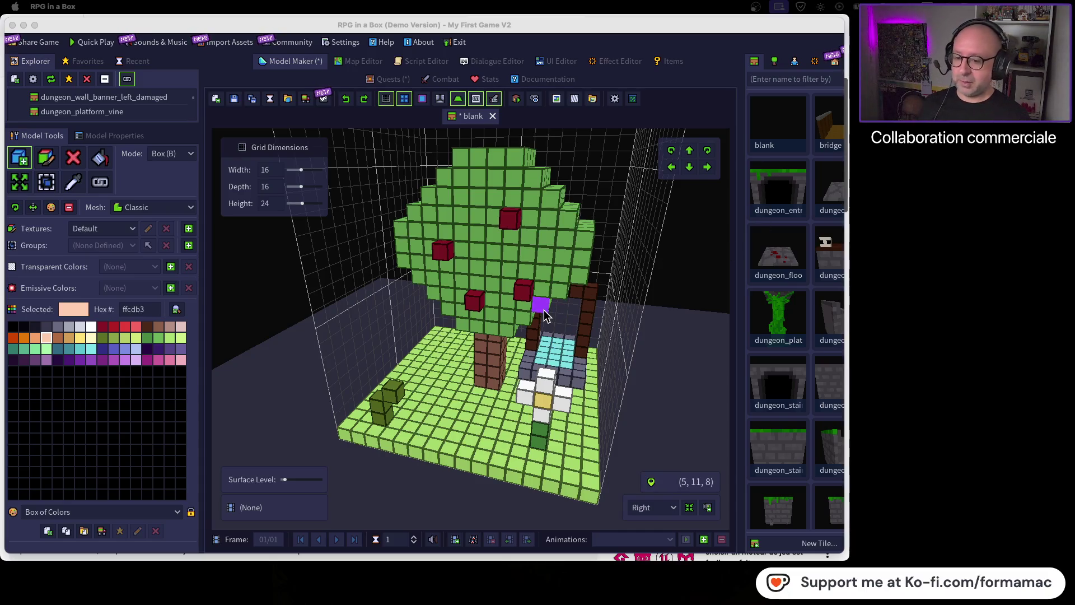
# Step: Lay a peach row along the floor's front edge, then erase it with the floor in Box mode
pyautogui.click(70, 161)
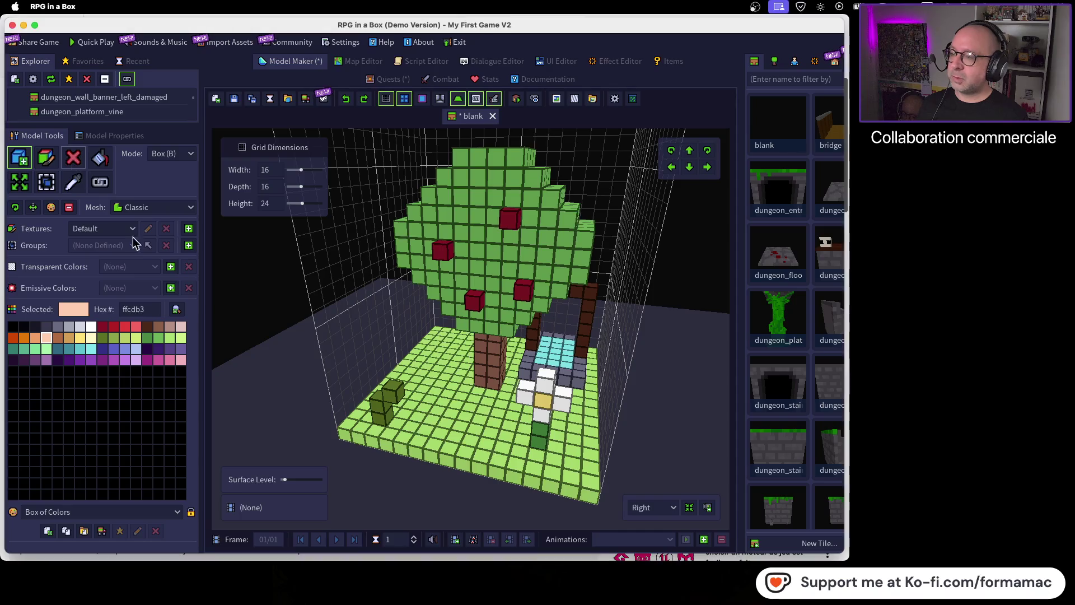
pyautogui.moveTo(367, 430); pyautogui.dragTo(486, 455)
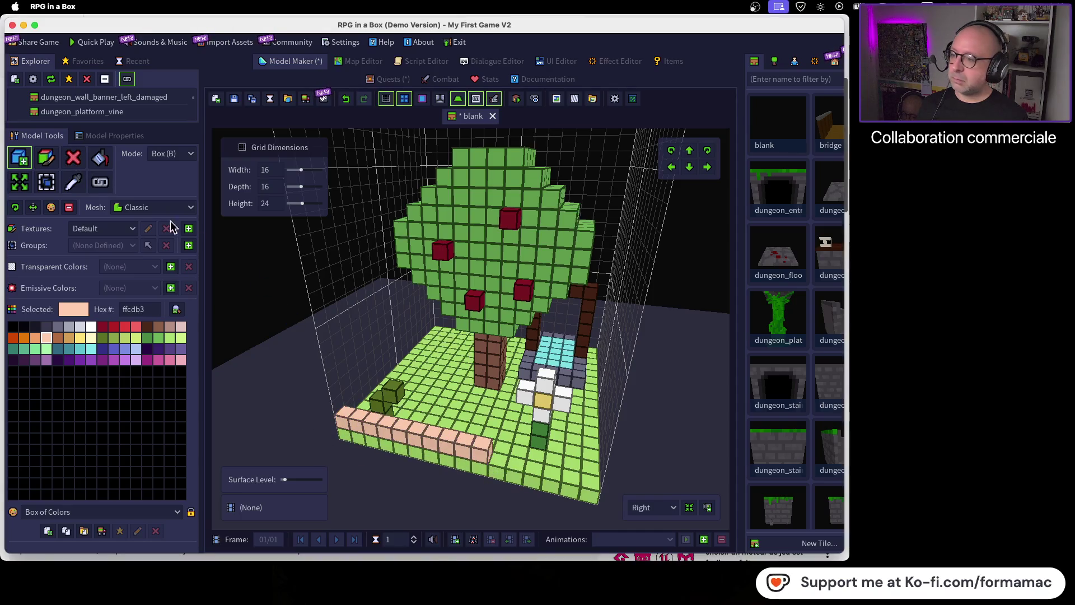
pyautogui.moveTo(328, 421)
pyautogui.mouseDown()
pyautogui.moveTo(370, 445)
pyautogui.moveTo(498, 456)
pyautogui.moveTo(604, 488)
pyautogui.moveTo(590, 372)
pyautogui.moveTo(545, 333)
pyautogui.moveTo(440, 325)
pyautogui.mouseUp()
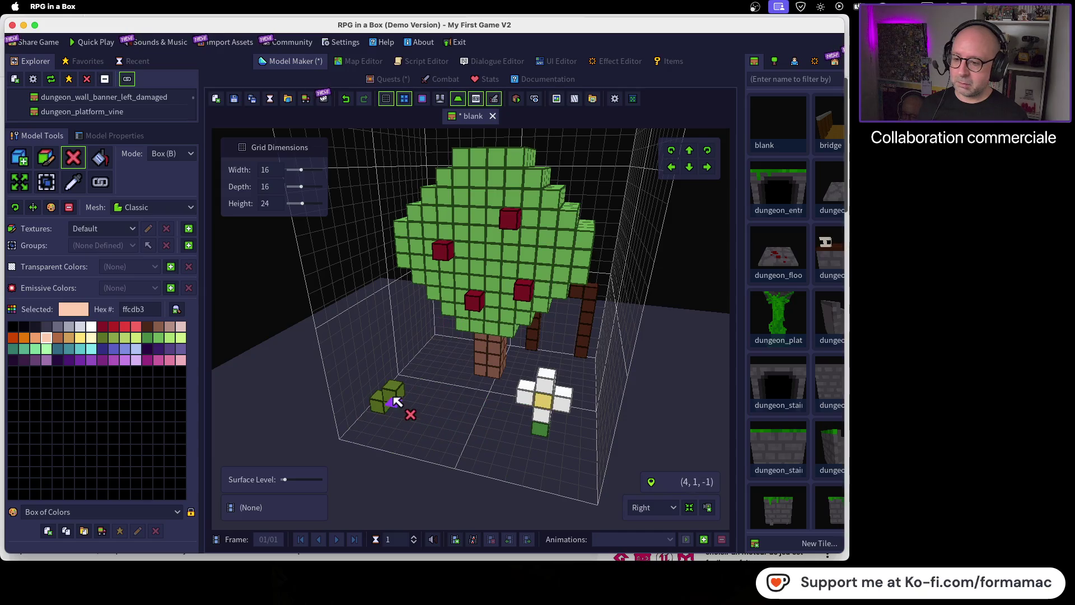
# Step: Erase the green clump, the flower's stem and white petals, and the brown post
pyautogui.click(384, 408)
pyautogui.click(547, 391)
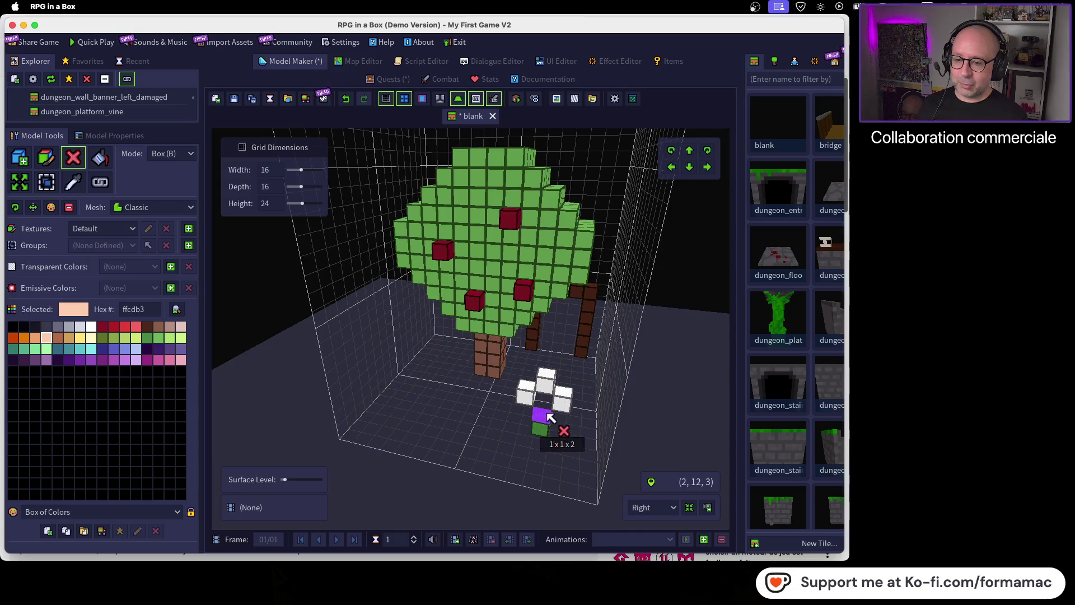
pyautogui.click(560, 395)
pyautogui.click(535, 394)
pyautogui.press('q')
pyautogui.moveTo(557, 400); pyautogui.dragTo(554, 435)
pyautogui.moveTo(564, 324)
pyautogui.mouseDown()
pyautogui.moveTo(566, 307)
pyautogui.moveTo(555, 401)
pyautogui.mouseUp()
pyautogui.press('q')
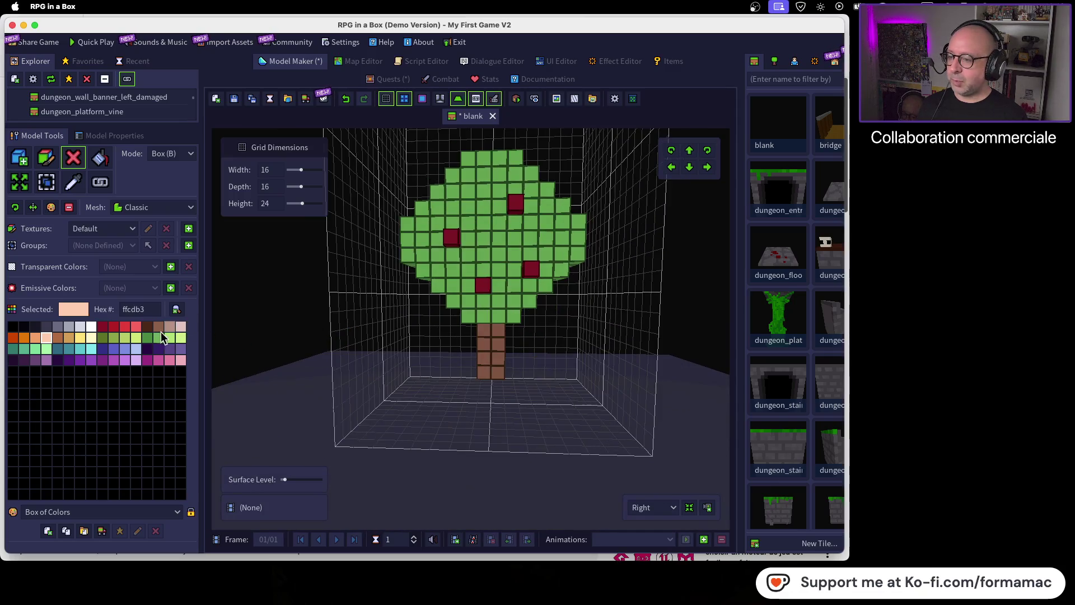
# Step: Select the brown 8c5f4d swatch and zoom in to look down on the tree
pyautogui.click(159, 326)
pyautogui.scroll(1, 520, 370)
pyautogui.scroll(1, 592, 417)
pyautogui.moveTo(592, 417)
pyautogui.mouseDown()
pyautogui.moveTo(569, 329)
pyautogui.moveTo(568, 454)
pyautogui.mouseUp()
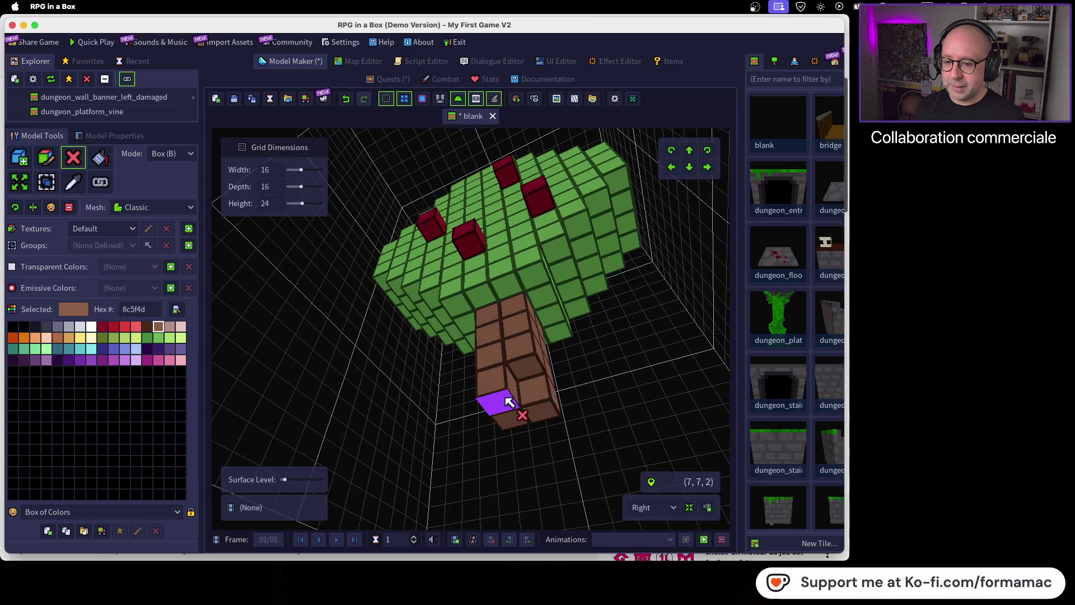
# Step: Select Attach Voxels and orbit to view the tree from below, front and side
pyautogui.click(22, 157)
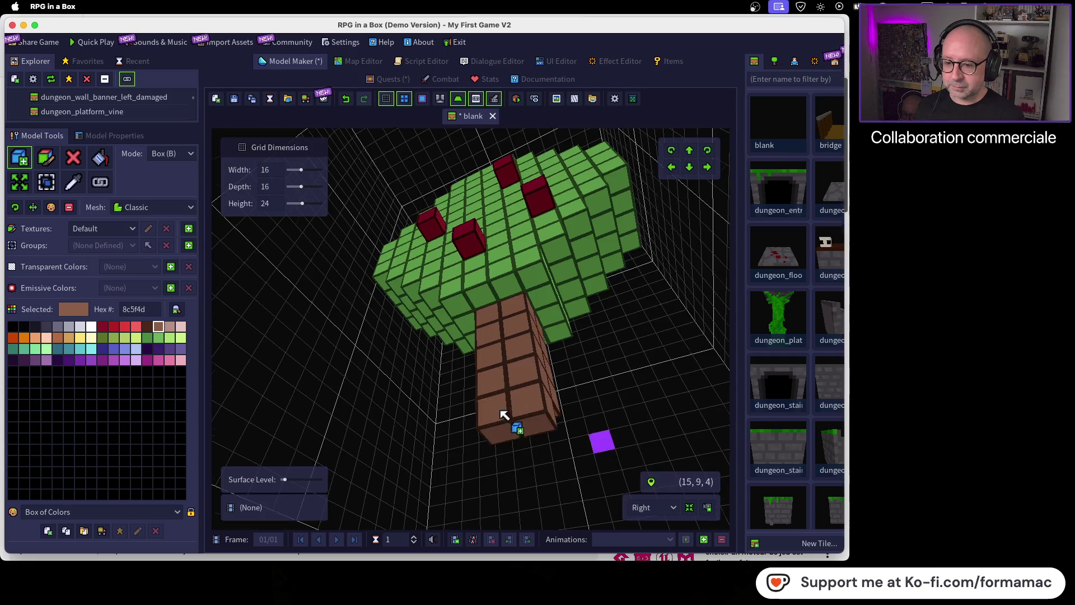
pyautogui.moveTo(504, 427); pyautogui.dragTo(508, 369)
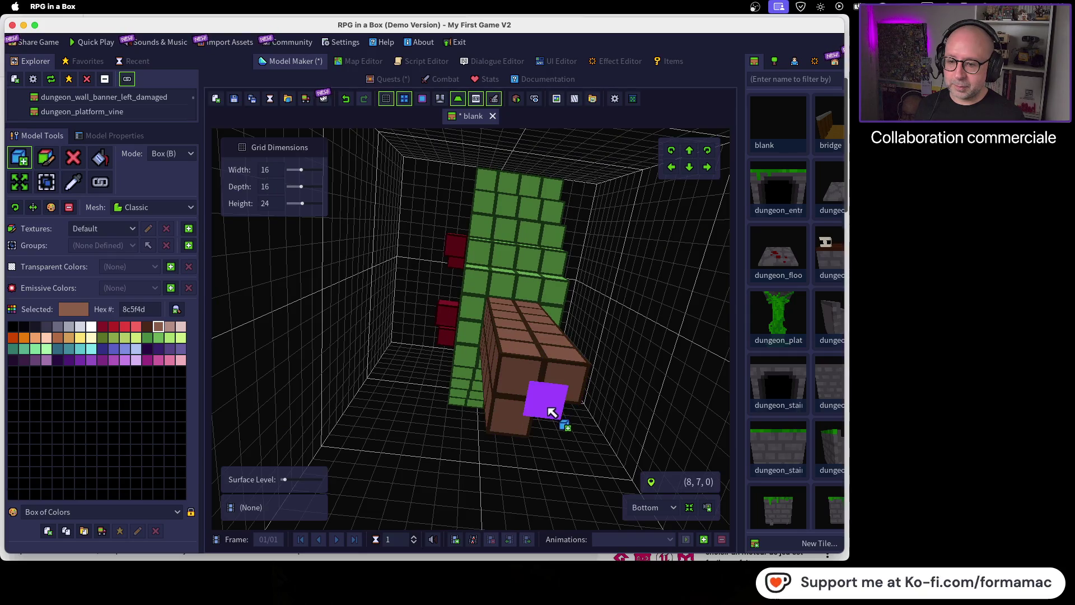
pyautogui.moveTo(490, 386)
pyautogui.mouseDown()
pyautogui.moveTo(538, 448)
pyautogui.moveTo(620, 496)
pyautogui.moveTo(600, 543)
pyautogui.moveTo(547, 422)
pyautogui.moveTo(550, 403)
pyautogui.moveTo(595, 402)
pyautogui.moveTo(601, 284)
pyautogui.mouseUp()
pyautogui.moveTo(567, 324)
pyautogui.mouseDown()
pyautogui.moveTo(497, 305)
pyautogui.moveTo(480, 320)
pyautogui.moveTo(588, 331)
pyautogui.moveTo(527, 323)
pyautogui.mouseUp()
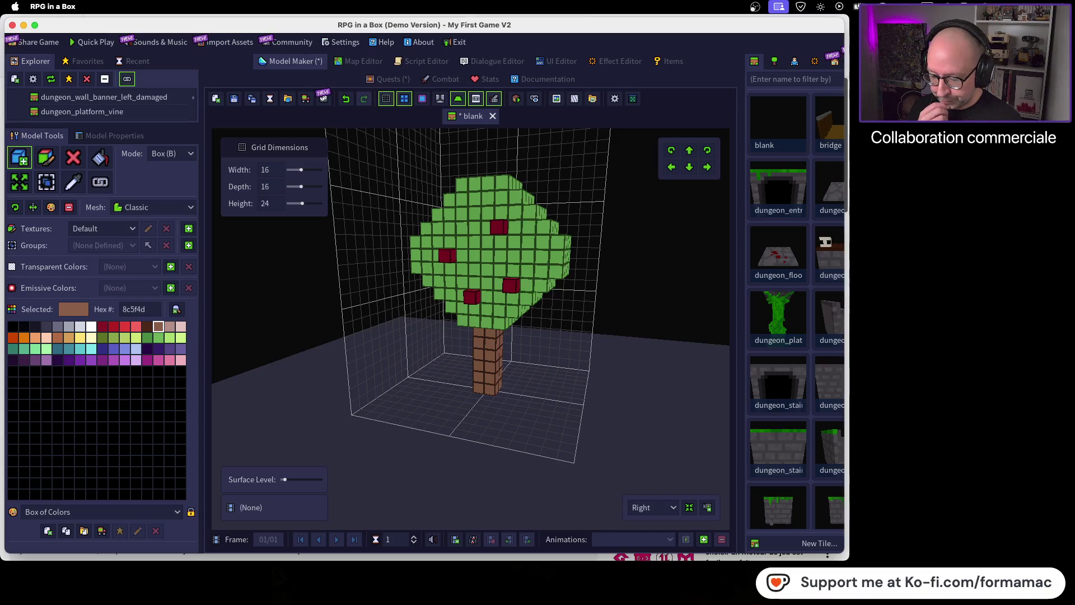
# Step: Bring Firefox forward and resume the 'Voxel Editor Basics 06' tutorial video
pyautogui.press('super+Tab')
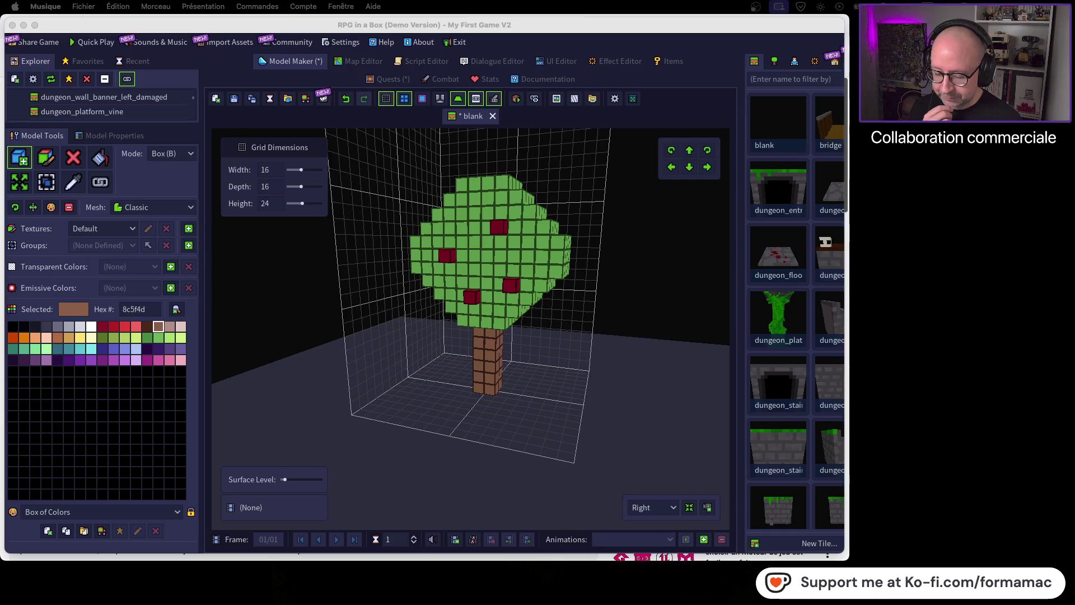
pyautogui.press('super+Tab')
pyautogui.click(420, 272)
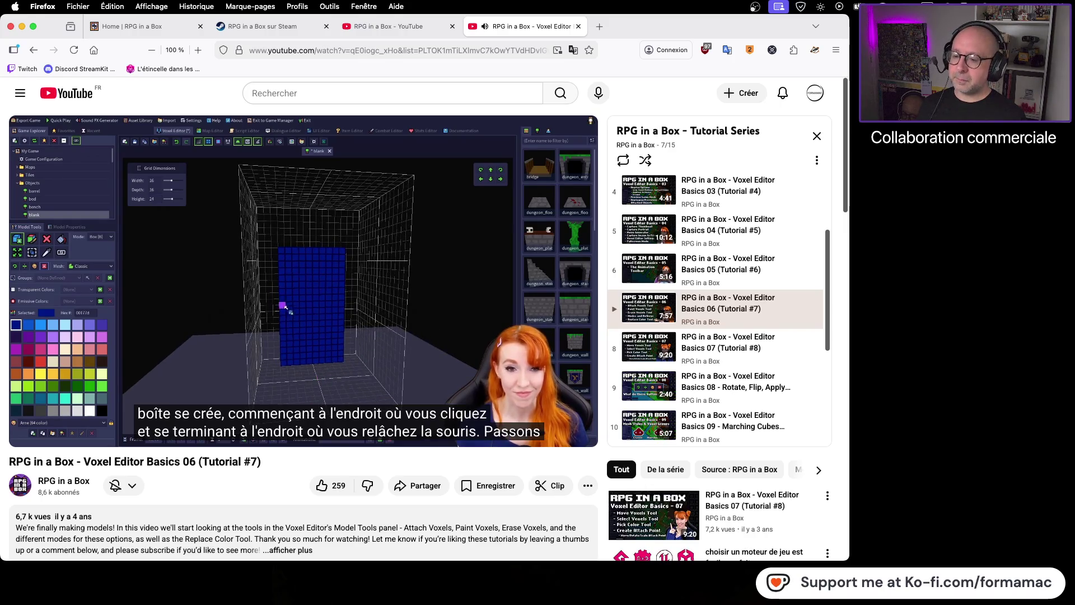
# Step: Switch the tutorial video to theater mode and dismiss a desktop context menu
pyautogui.moveTo(551, 437)
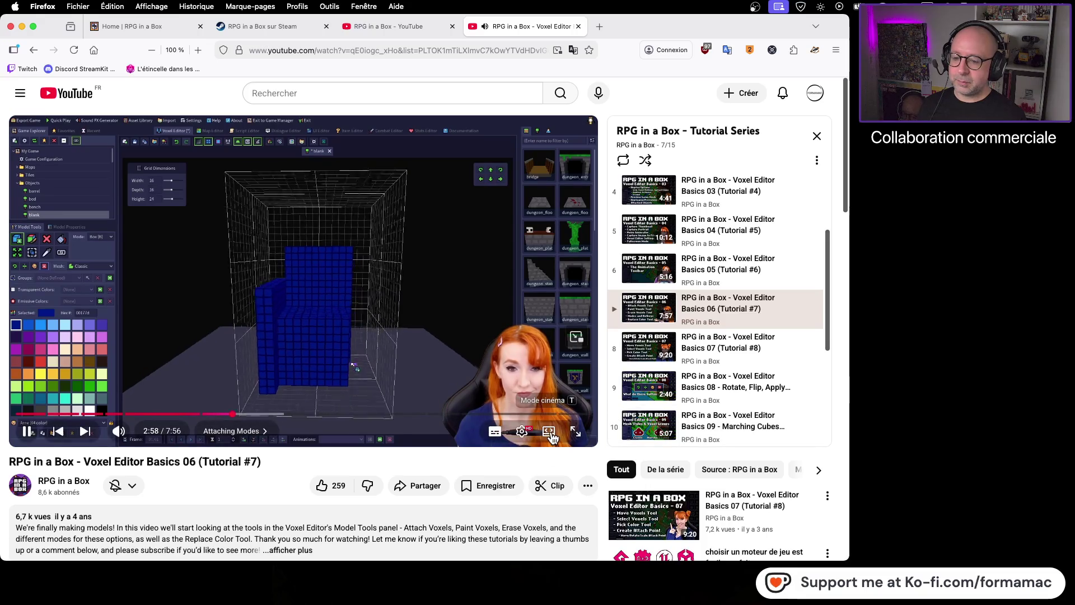
pyautogui.click(538, 436)
pyautogui.click(916, 360)
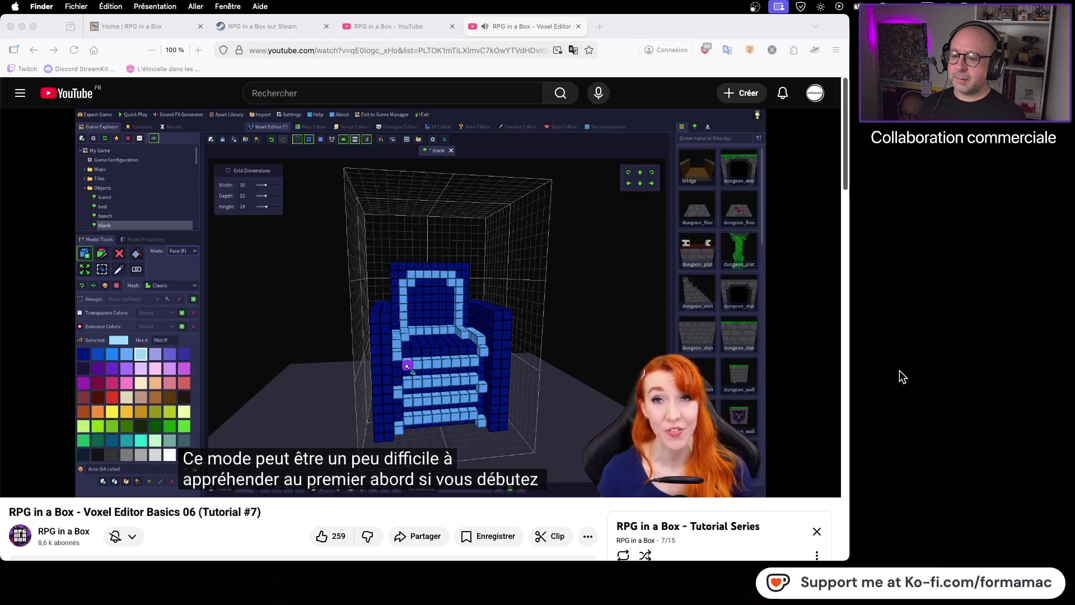
pyautogui.rightClick(900, 371)
pyautogui.click(911, 327)
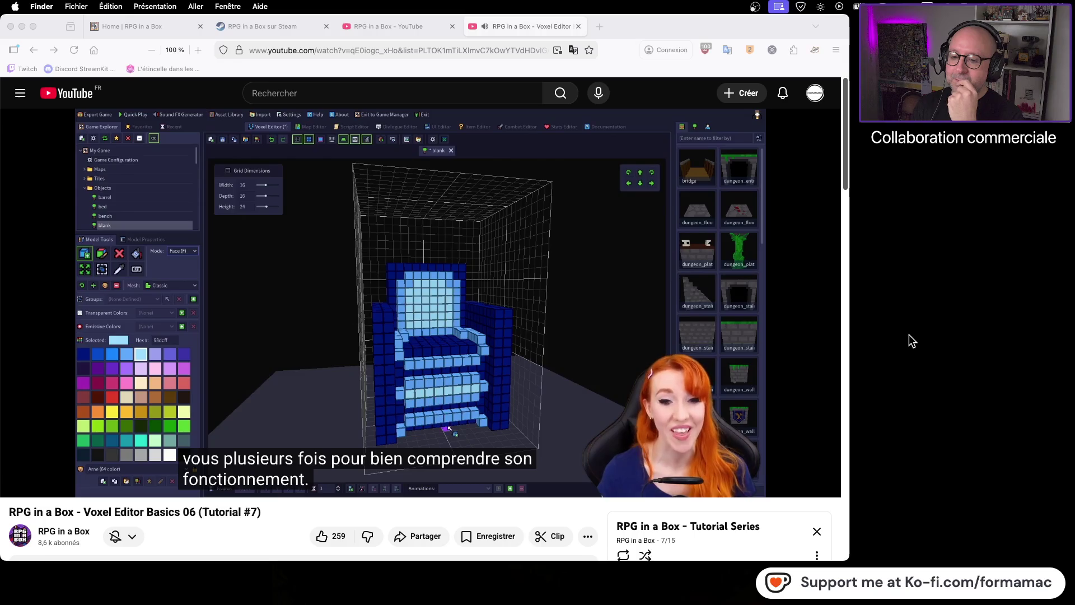
# Step: Pause the tutorial at 4:08 and return to the tree model in RPG in a Box
pyautogui.click(490, 375)
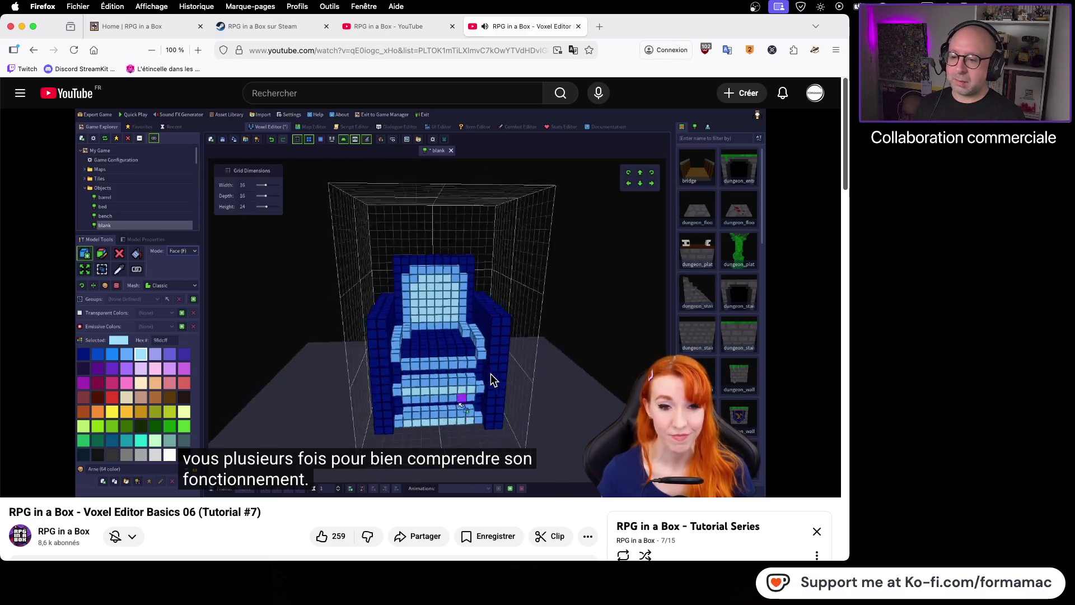
pyautogui.click(473, 338)
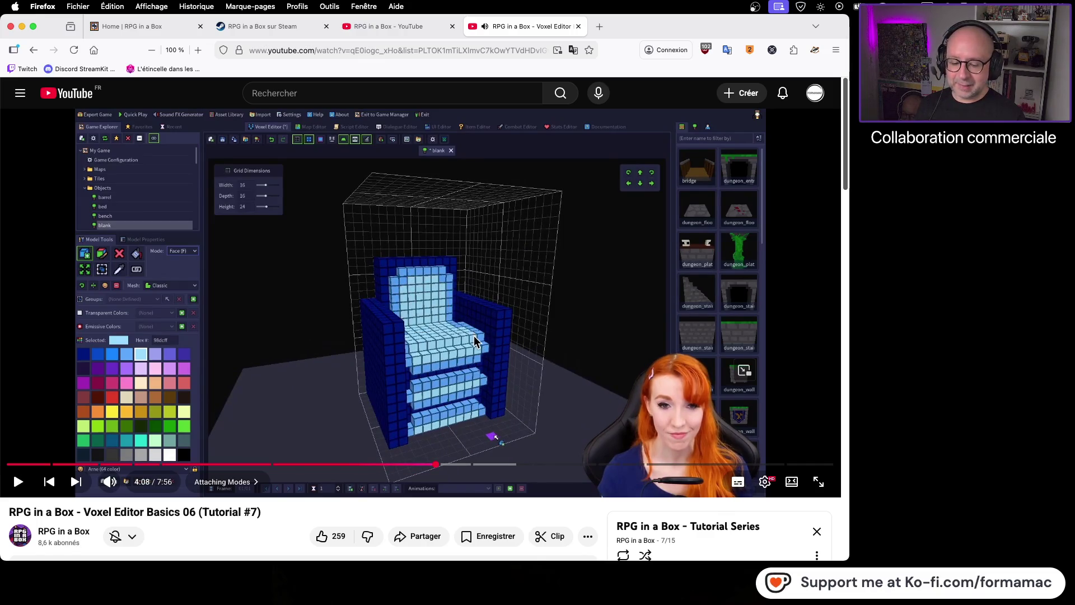
pyautogui.press('super+Tab')
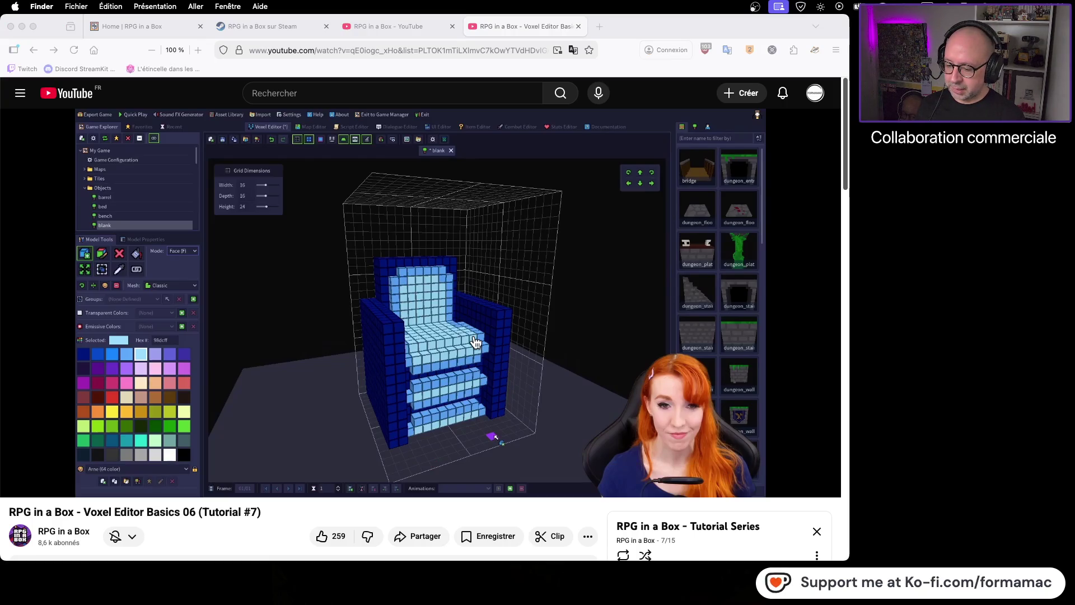
pyautogui.press('super+Tab')
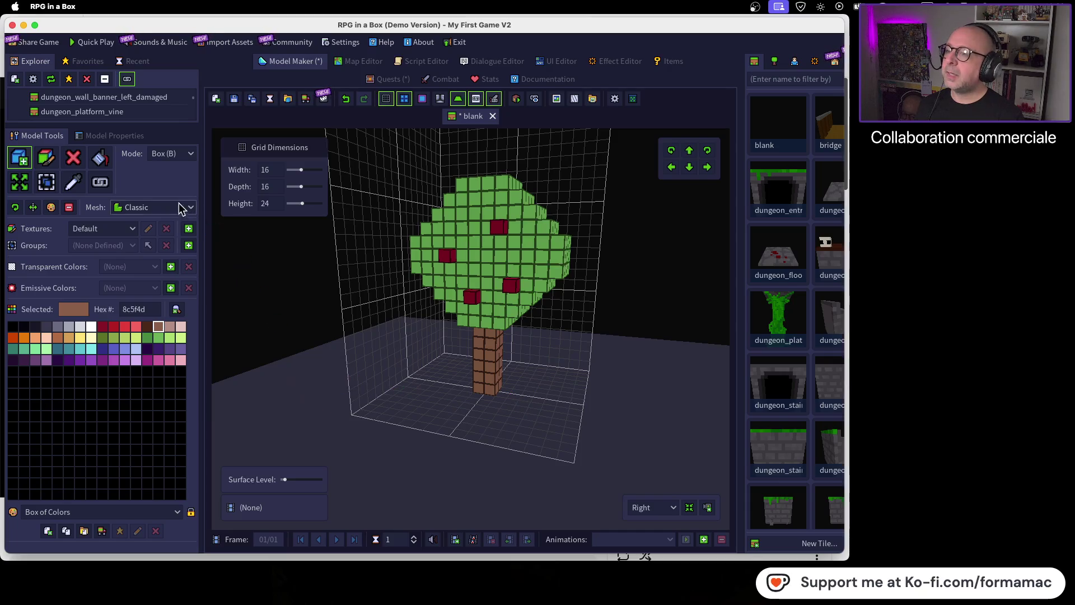
# Step: Set the voxel placement mode to Face, glancing at the tutorial in between
pyautogui.click(191, 154)
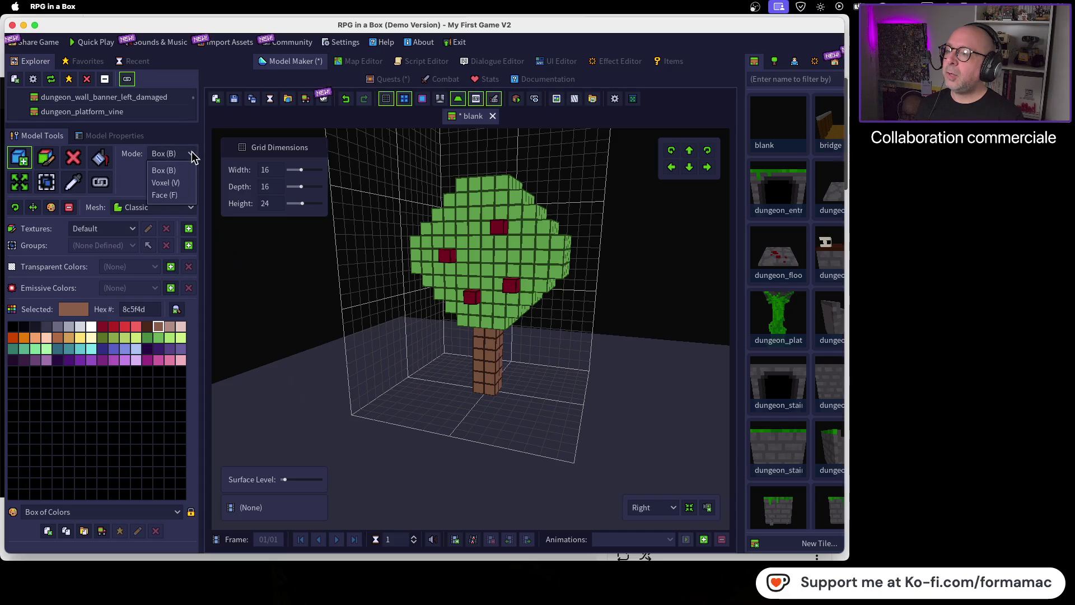
pyautogui.click(168, 195)
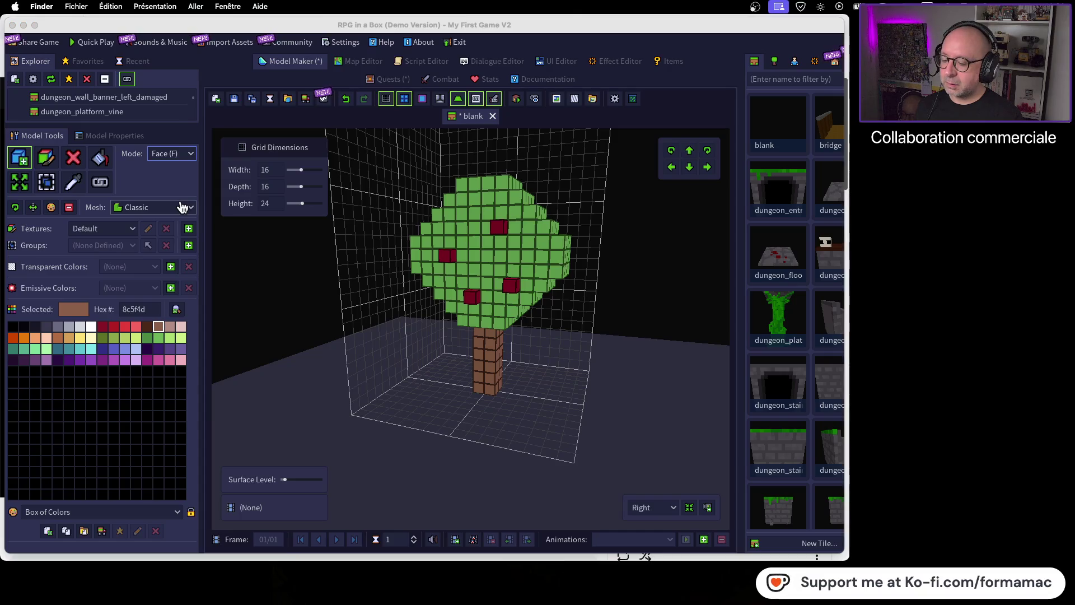
pyautogui.press('super+Tab')
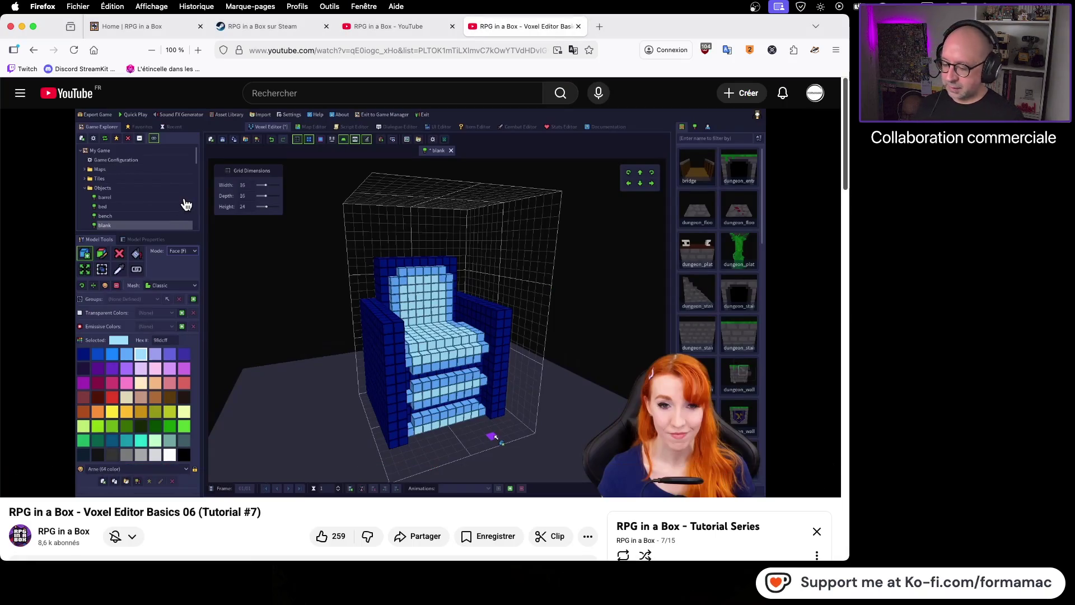
pyautogui.press('super+Tab')
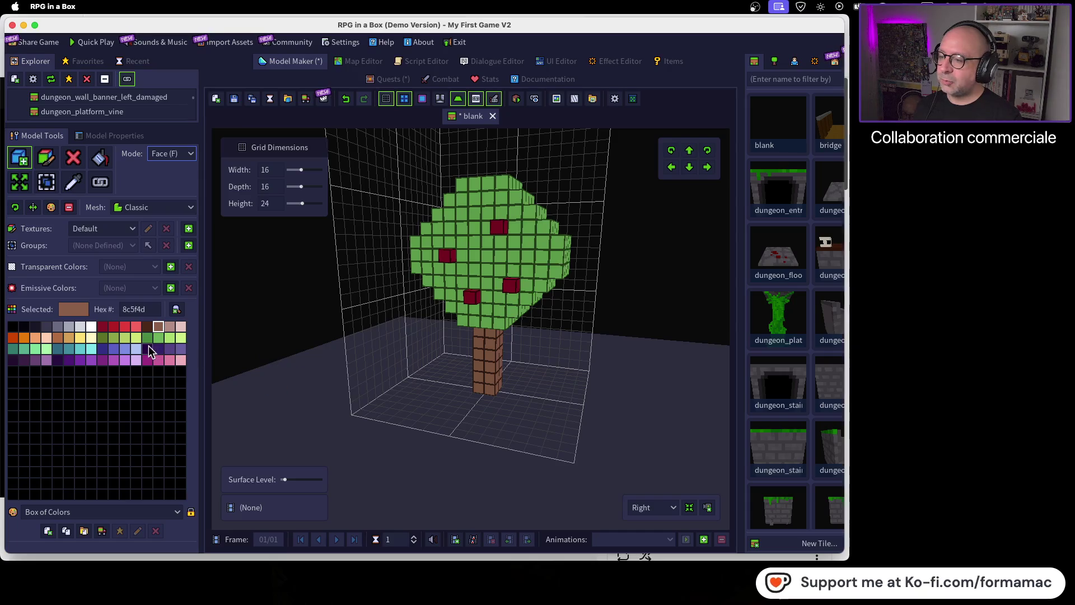
# Step: Recolour the tree trunk with the pink-brown b58e86 swatch
pyautogui.click(170, 326)
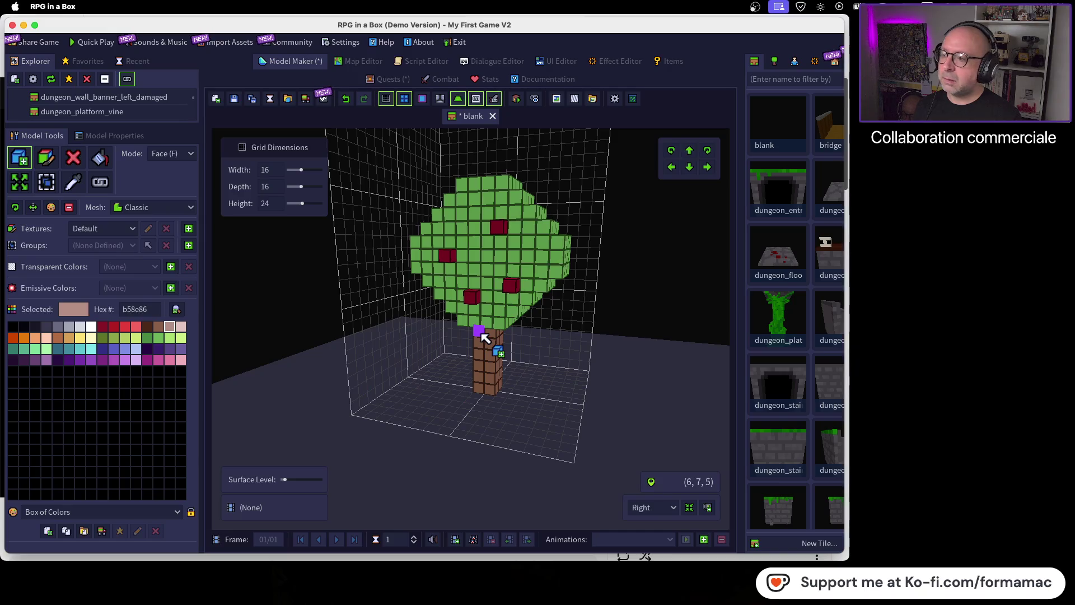
pyautogui.click(484, 338)
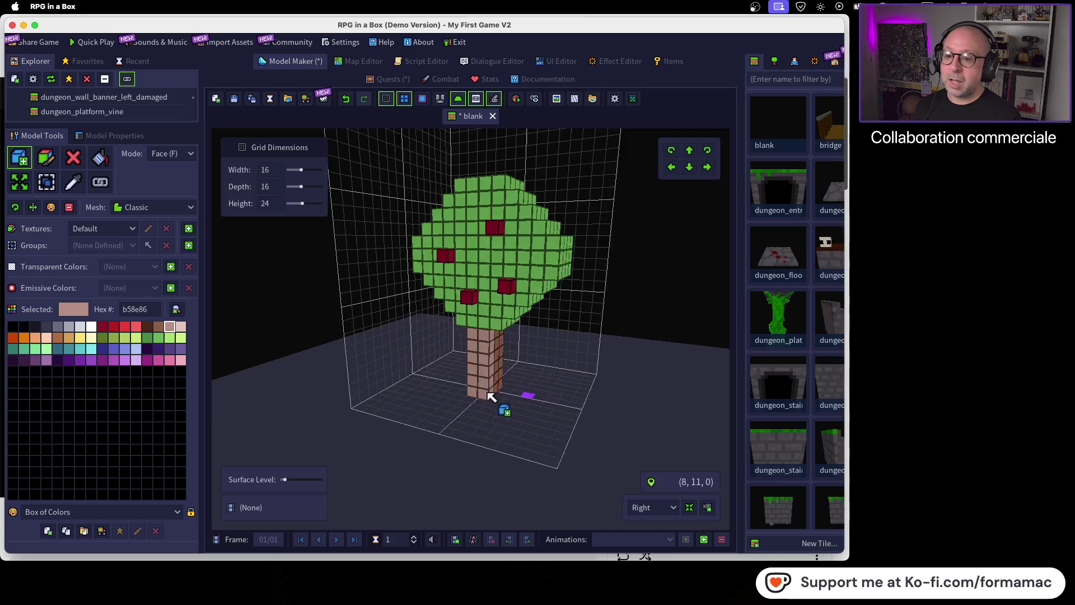
pyautogui.press('Left')
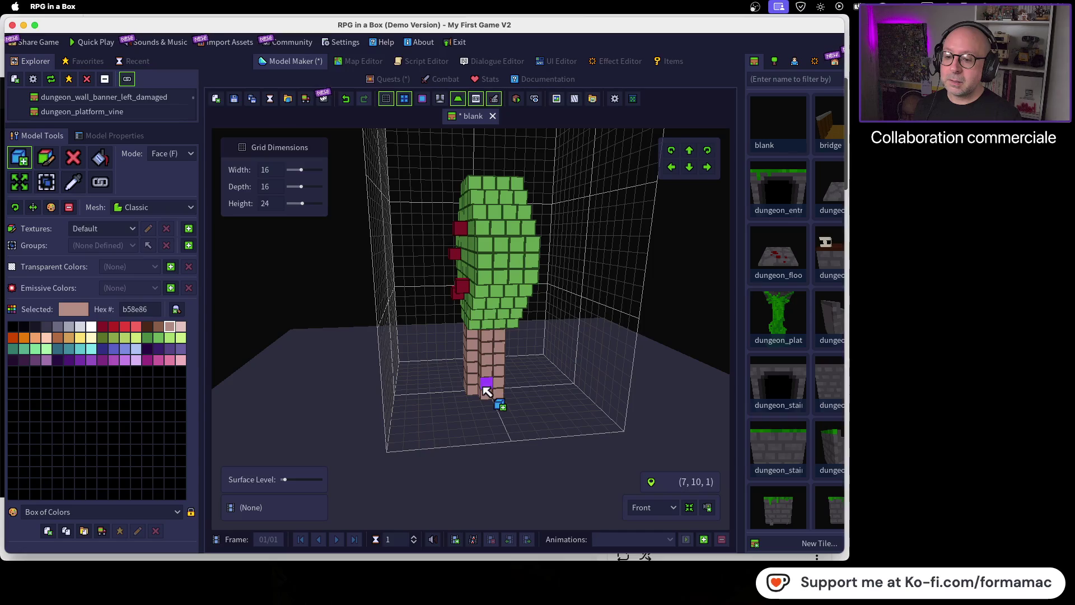
pyautogui.press('Right')
pyautogui.press('Right')
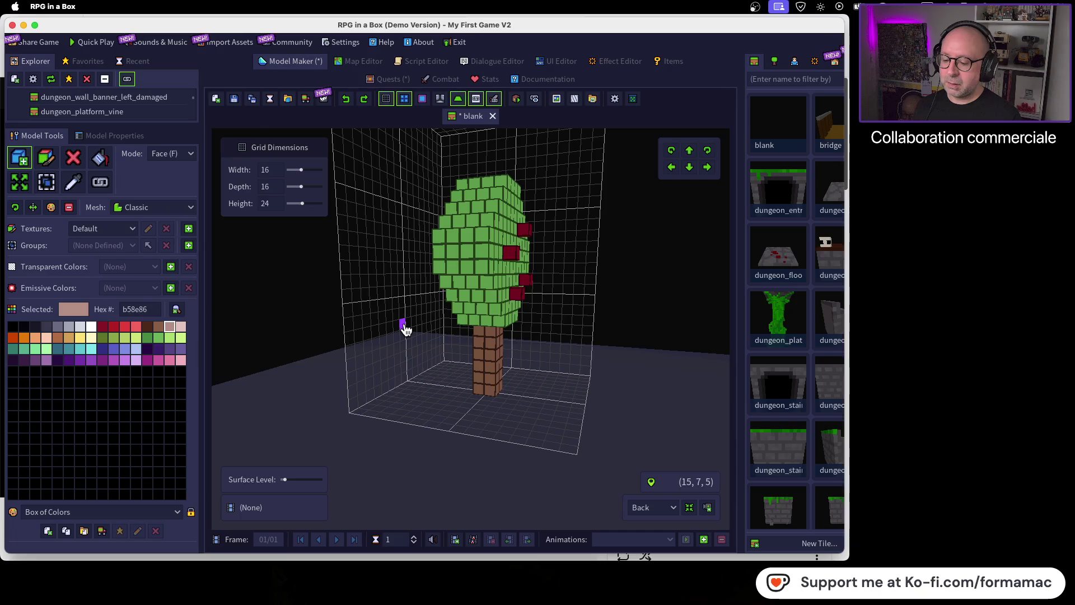
# Step: Undo the pink-brown recolouring to restore the brown trunk, then return to the tutorial
pyautogui.press('super+Tab')
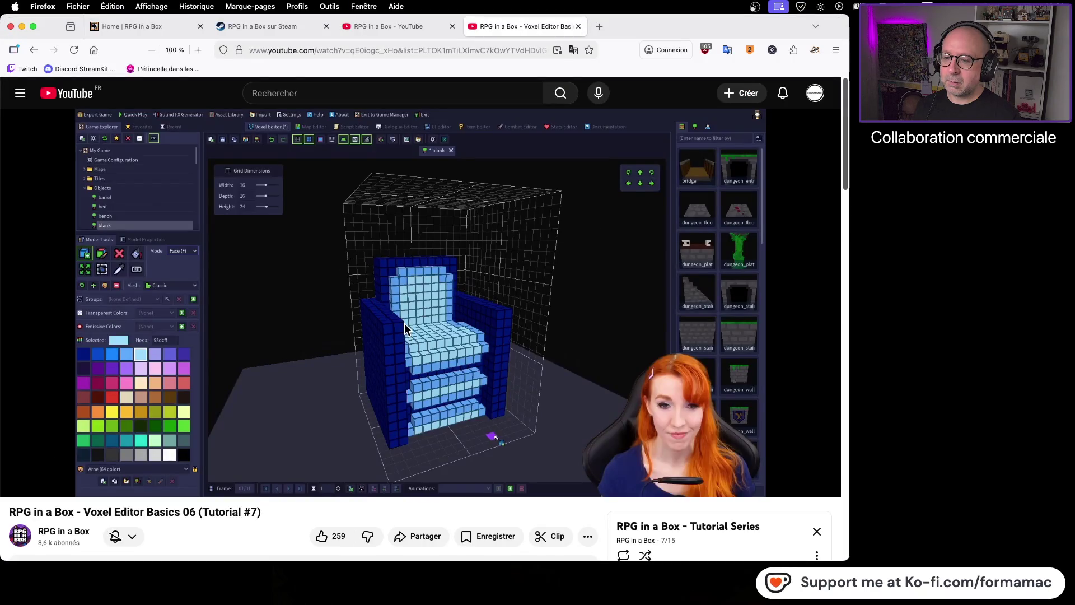
pyautogui.press('super+Tab')
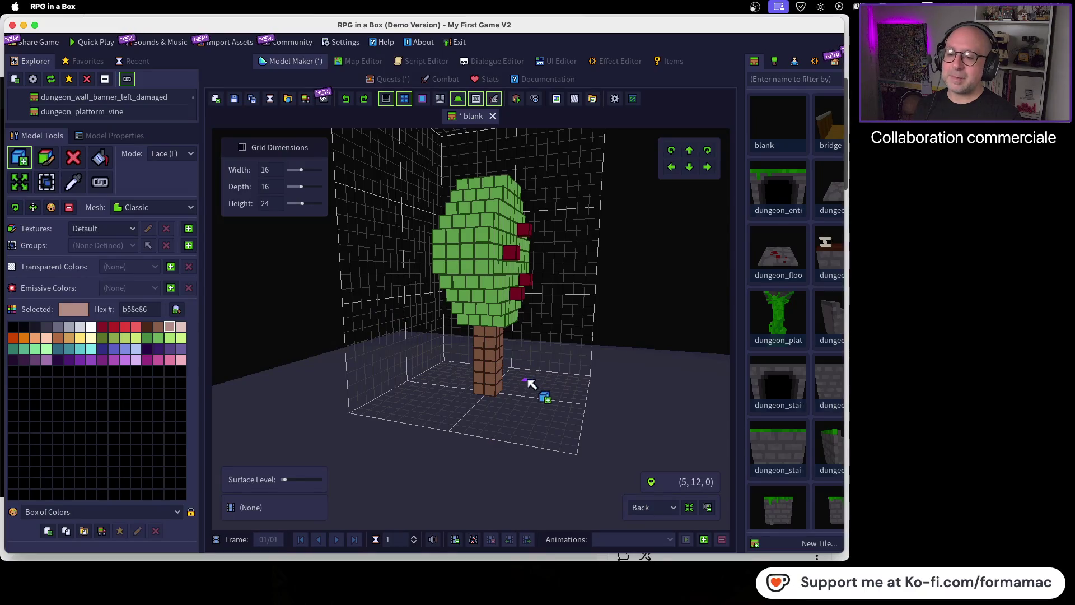
pyautogui.moveTo(458, 387); pyautogui.dragTo(523, 344)
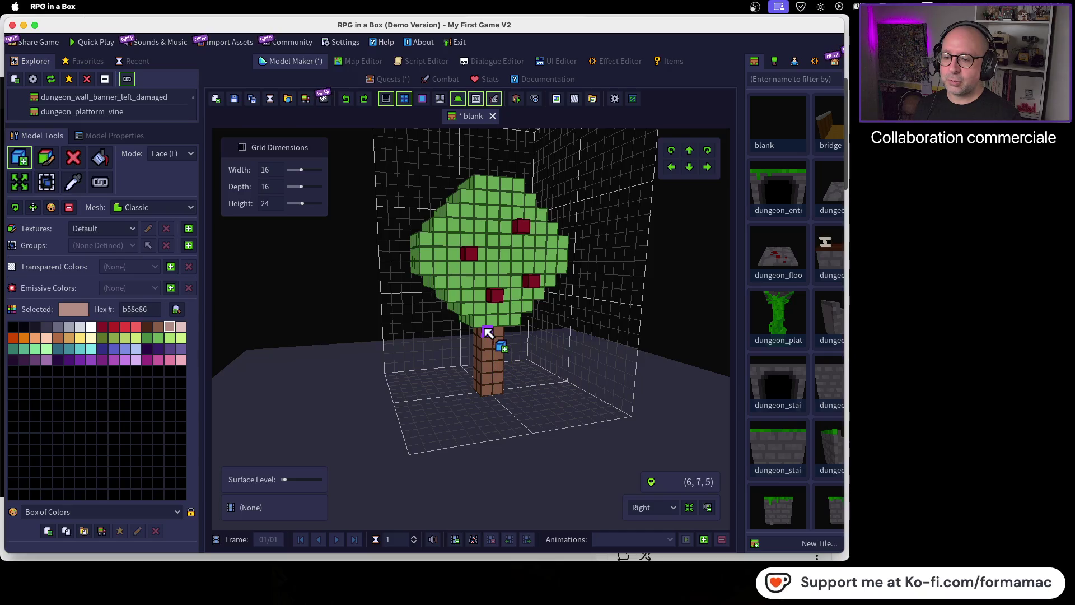
pyautogui.press('super+shift+z')
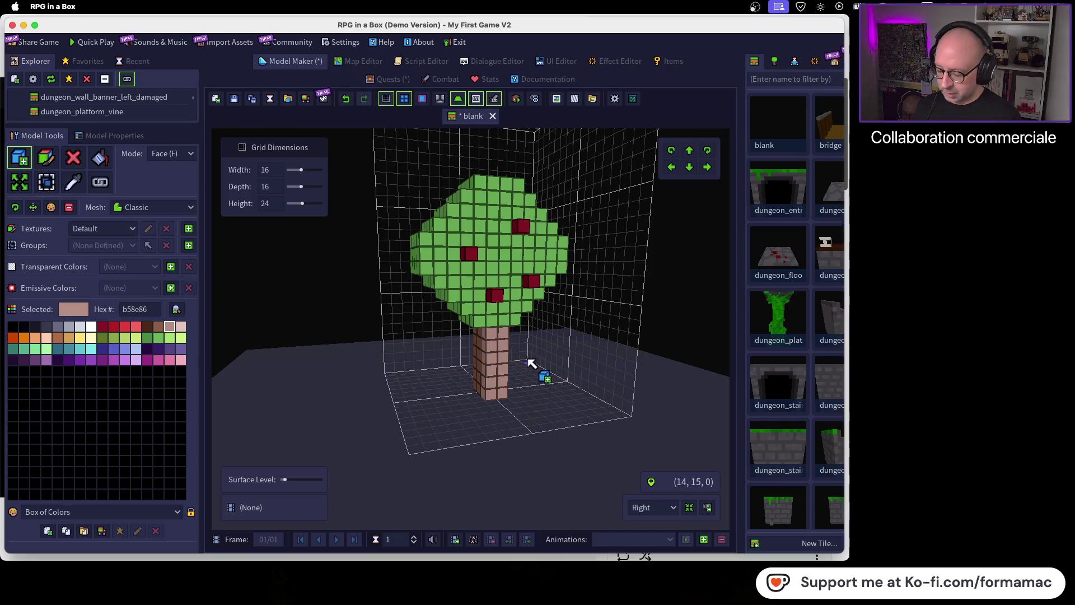
pyautogui.press('super+z')
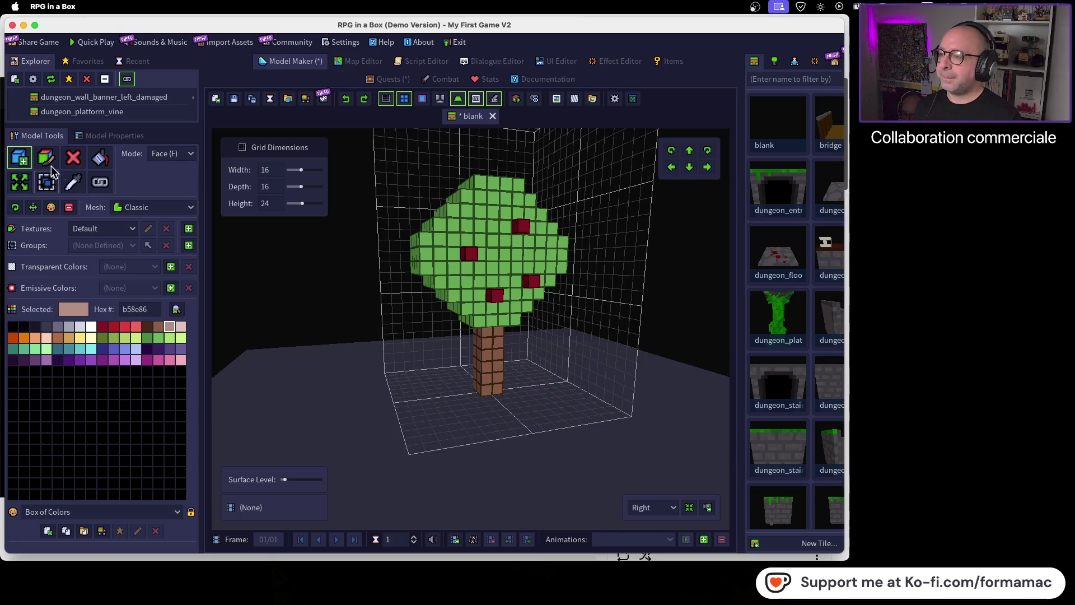
pyautogui.press('super+Tab')
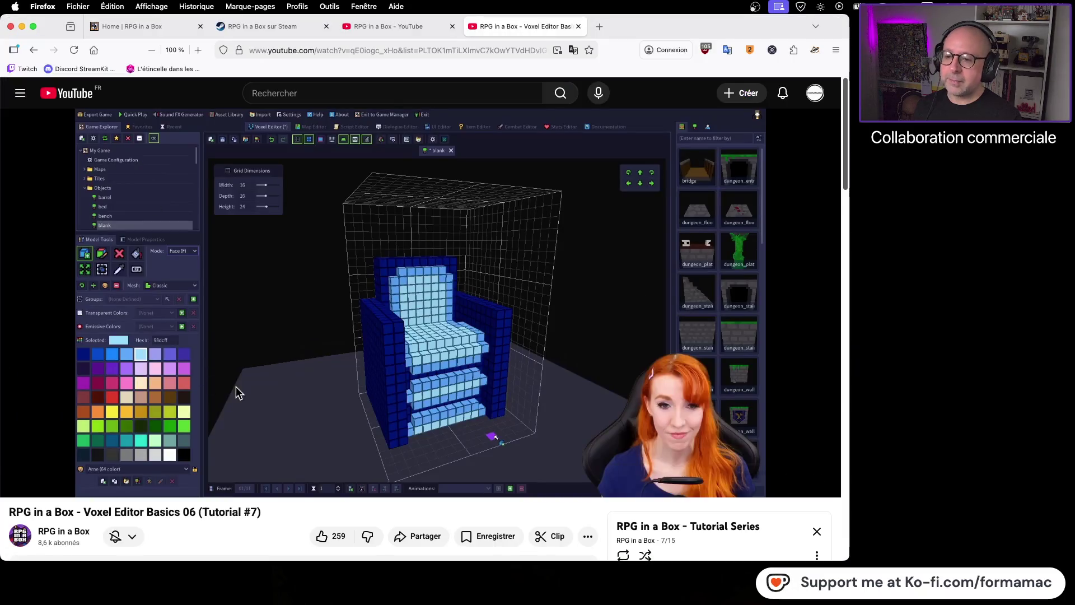
# Step: Watch the tutorial's part on recolouring voxels with the Paint Tool, pause it, and return to RPG in a Box
pyautogui.click(18, 482)
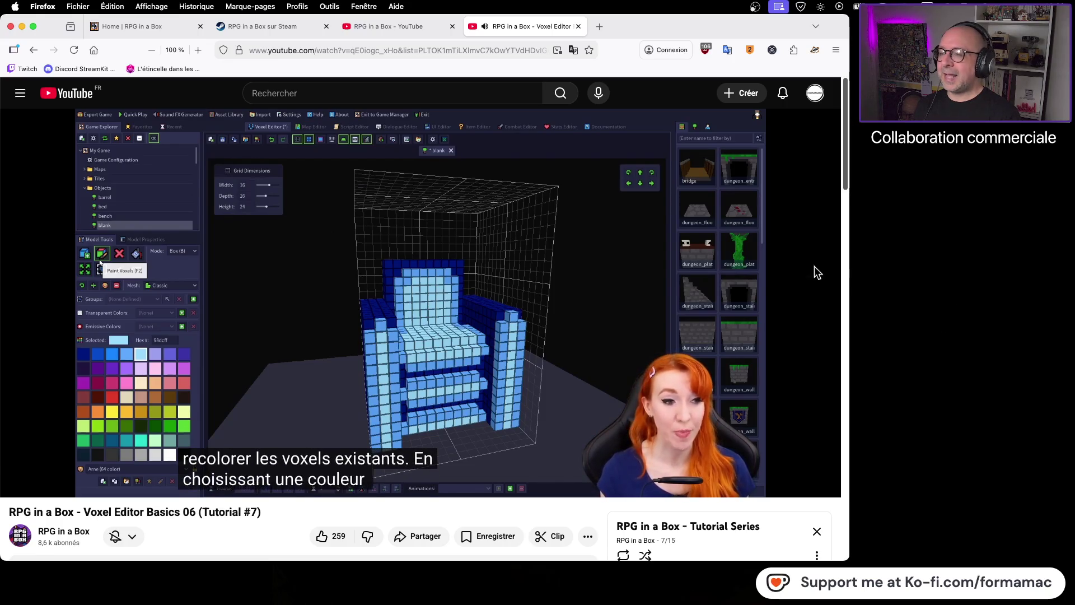
pyautogui.click(459, 291)
pyautogui.press('super+Tab')
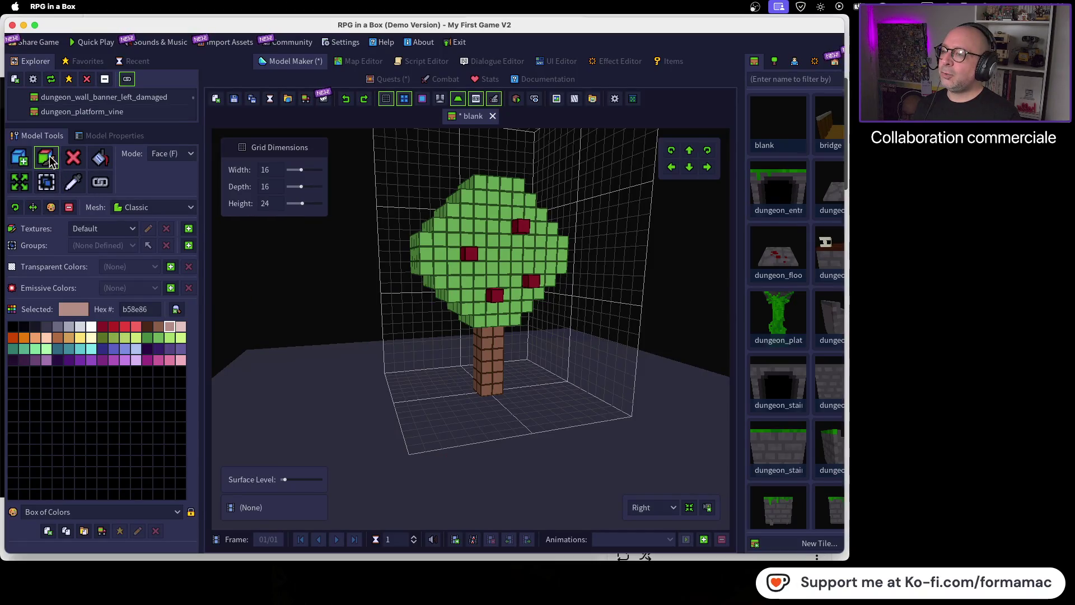
# Step: Switch back to Box placement mode and mark a stretch of the trunk for recolouring
pyautogui.click(166, 157)
pyautogui.click(164, 171)
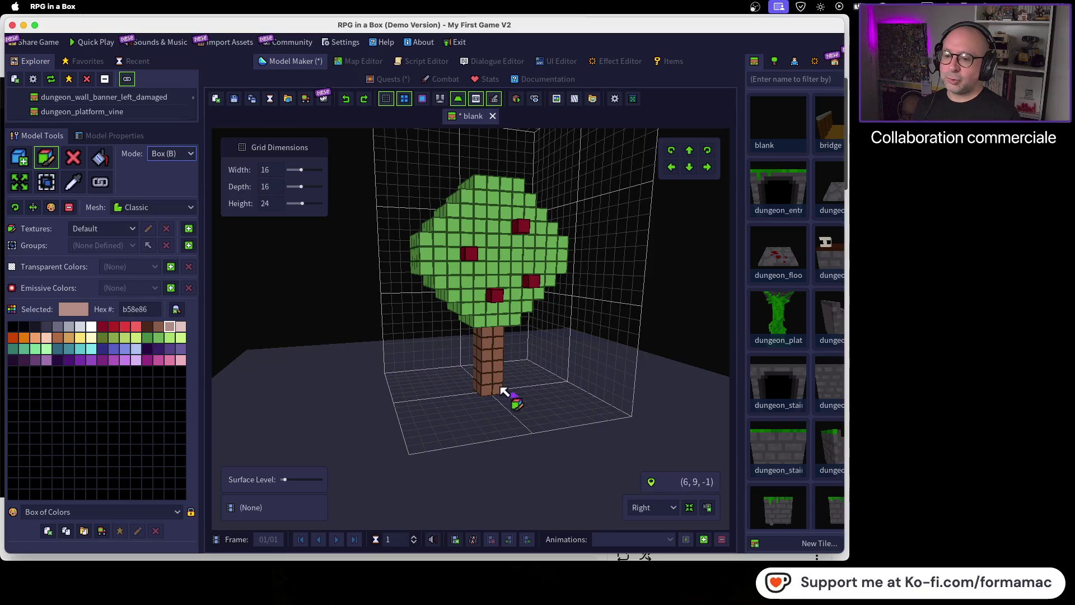
pyautogui.moveTo(487, 339)
pyautogui.mouseDown()
pyautogui.moveTo(485, 378)
pyautogui.moveTo(498, 387)
pyautogui.mouseUp()
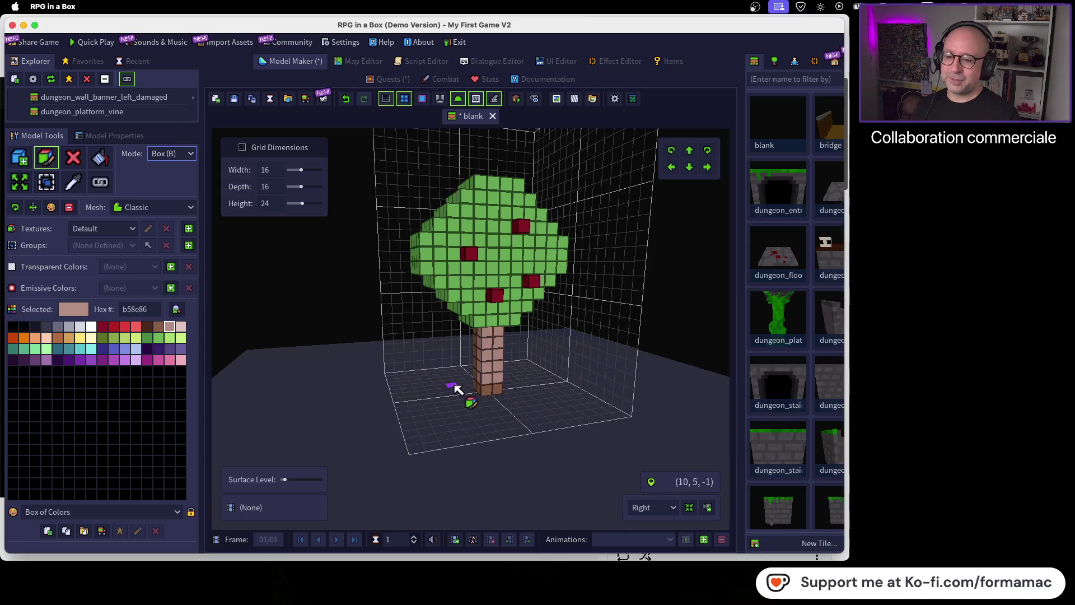
pyautogui.press('Left')
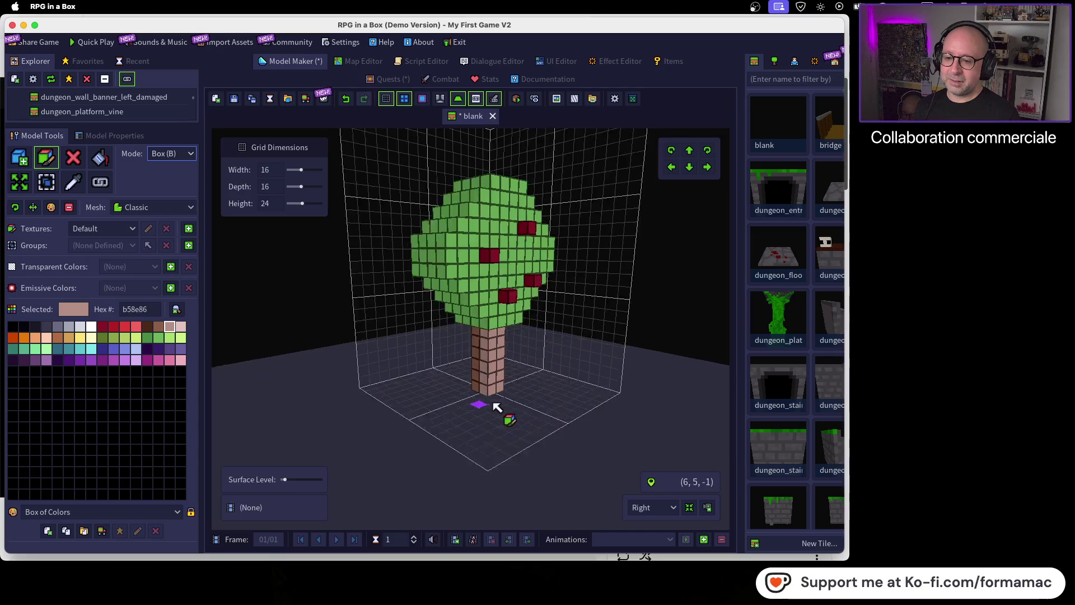
pyautogui.moveTo(485, 335); pyautogui.dragTo(487, 389)
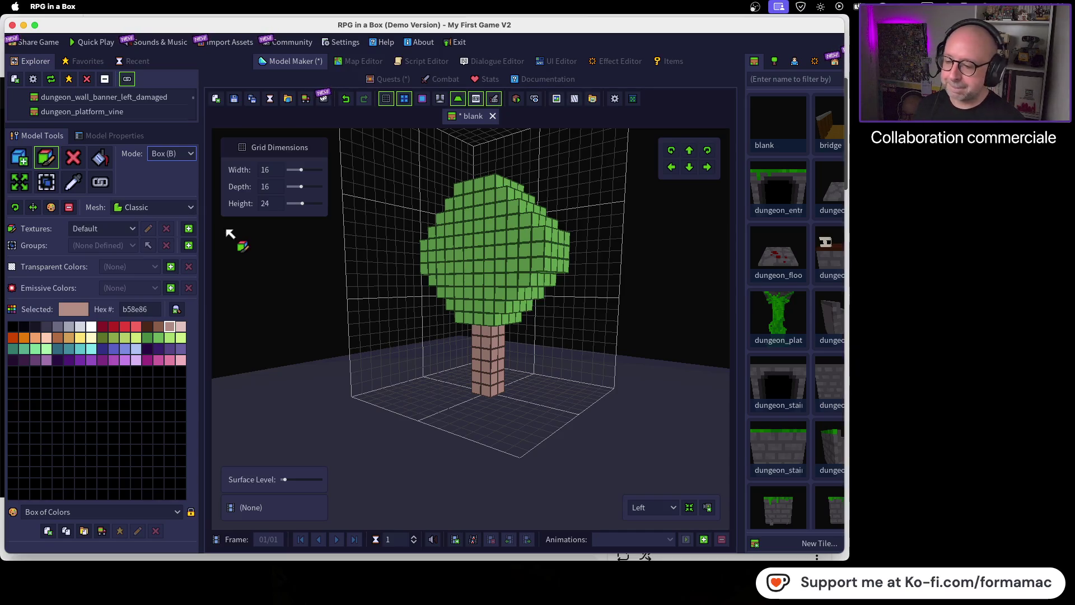
# Step: Paint canopy leaves bright and darker red as apples, then select Add Box and return to the tutorial
pyautogui.moveTo(487, 377)
pyautogui.mouseDown()
pyautogui.moveTo(360, 377)
pyautogui.moveTo(435, 377)
pyautogui.moveTo(472, 359)
pyautogui.mouseUp()
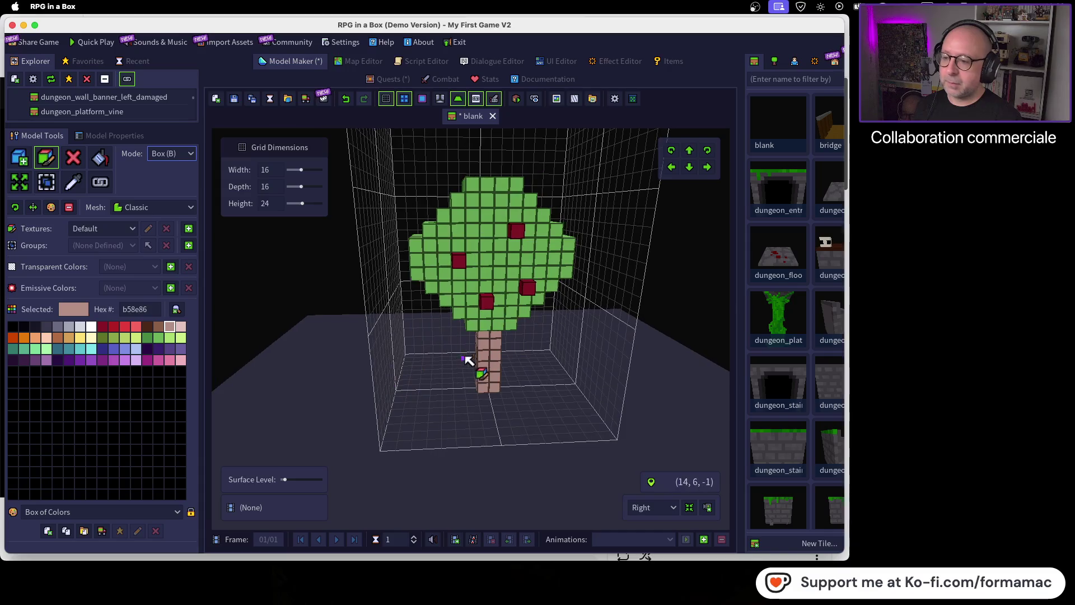
pyautogui.click(124, 326)
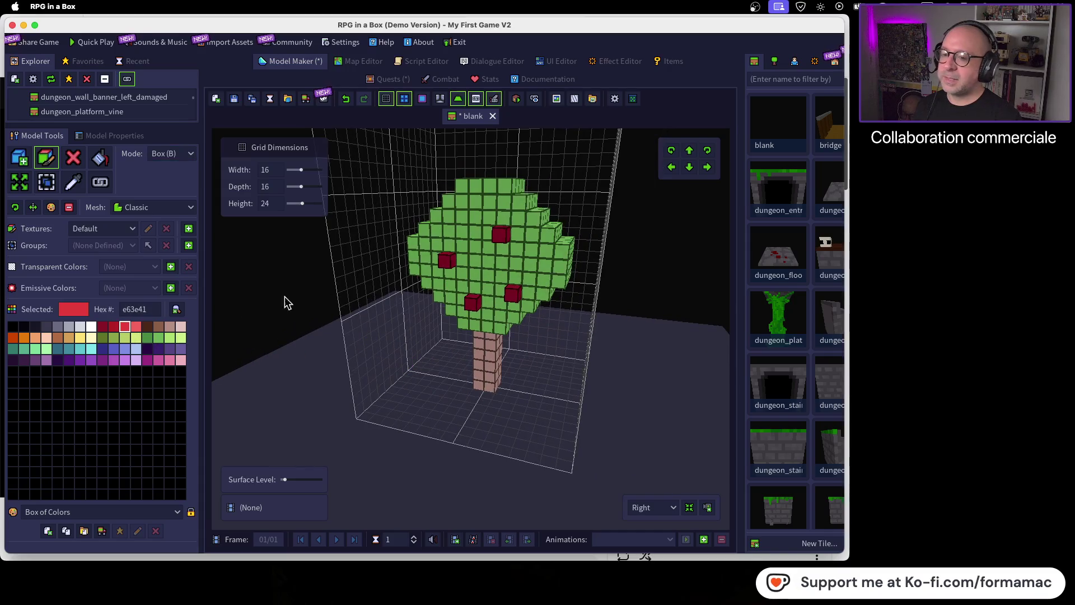
pyautogui.click(446, 265)
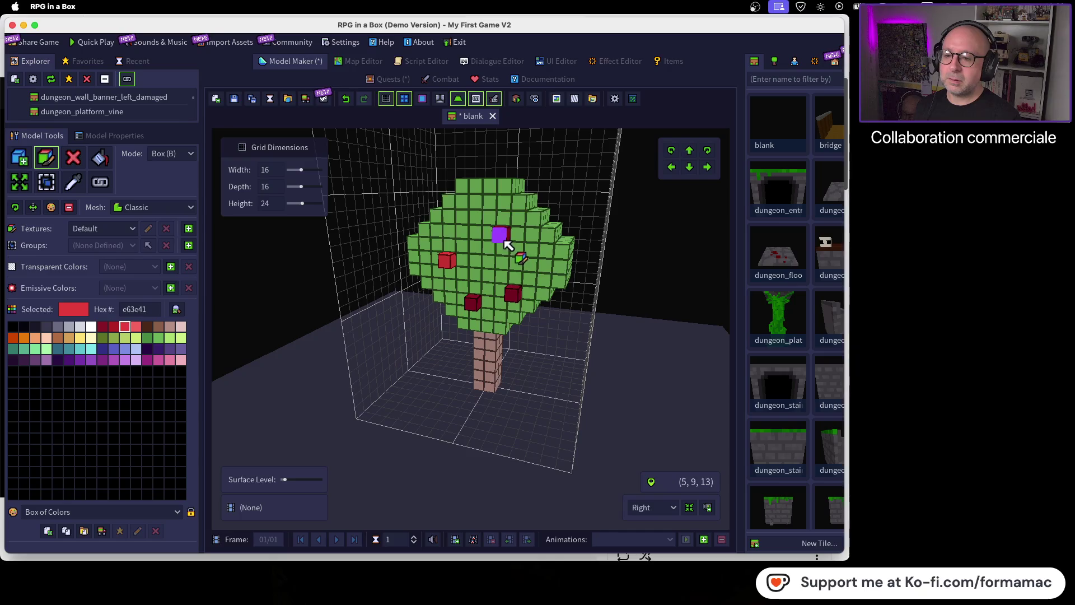
pyautogui.click(113, 330)
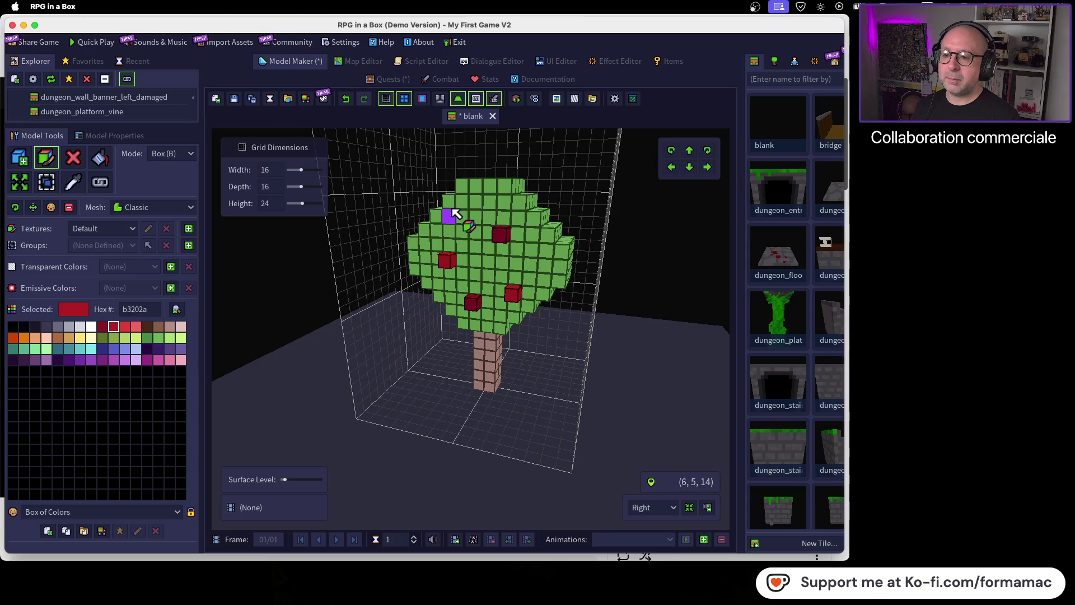
pyautogui.click(21, 160)
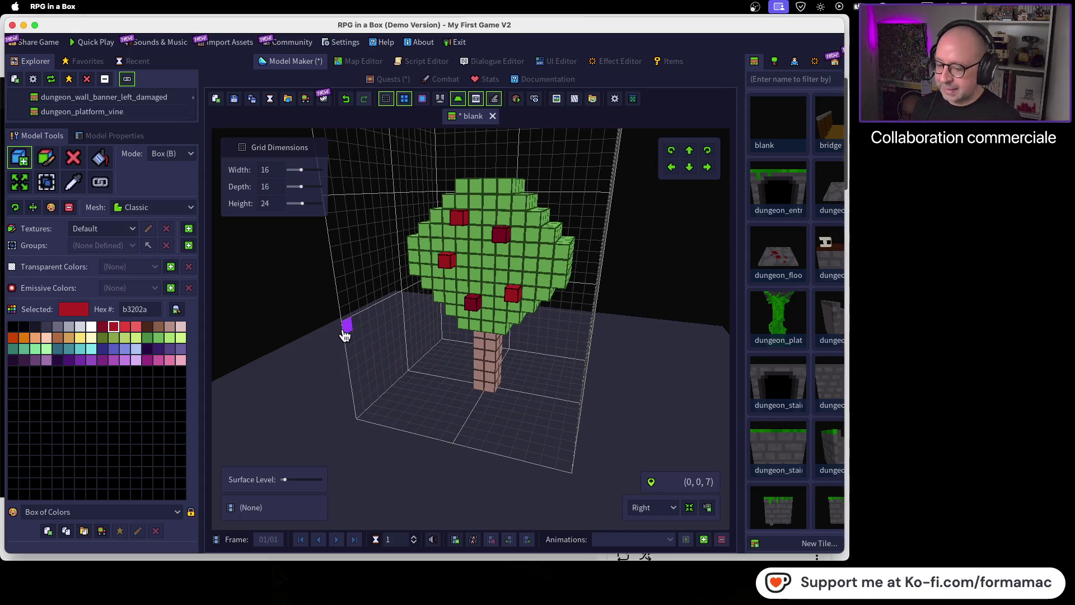
pyautogui.press('super+Tab')
# Step: Resume the Voxel Editor Basics 06 tutorial and let it play to the end
pyautogui.click(22, 489)
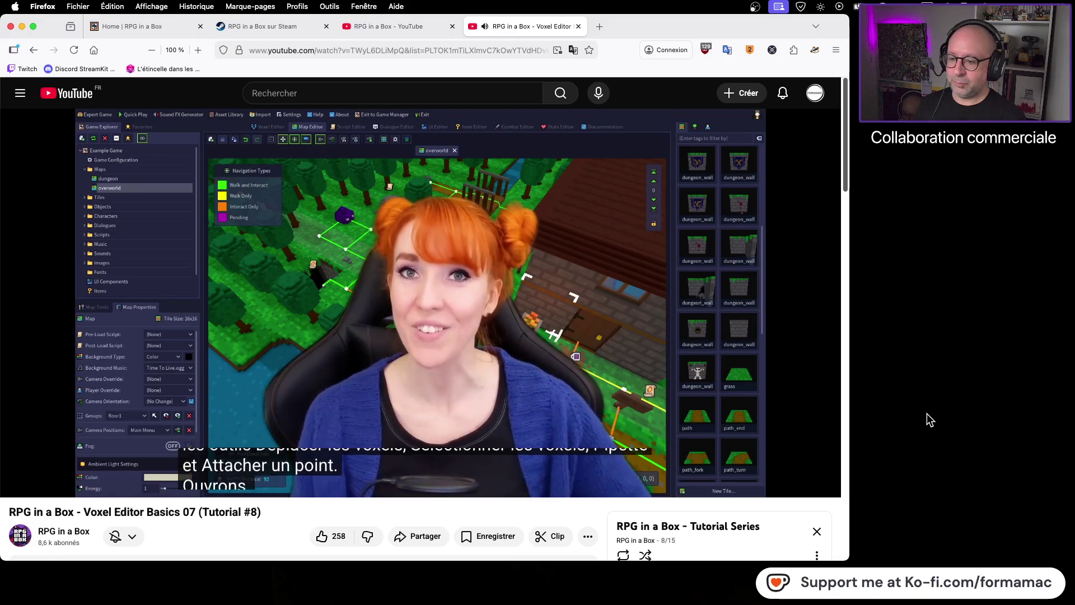
# Step: Play through the Voxel Editor Basics 07 opening, pause it, and switch back to RPG in a Box
pyautogui.click(485, 378)
pyautogui.click(517, 302)
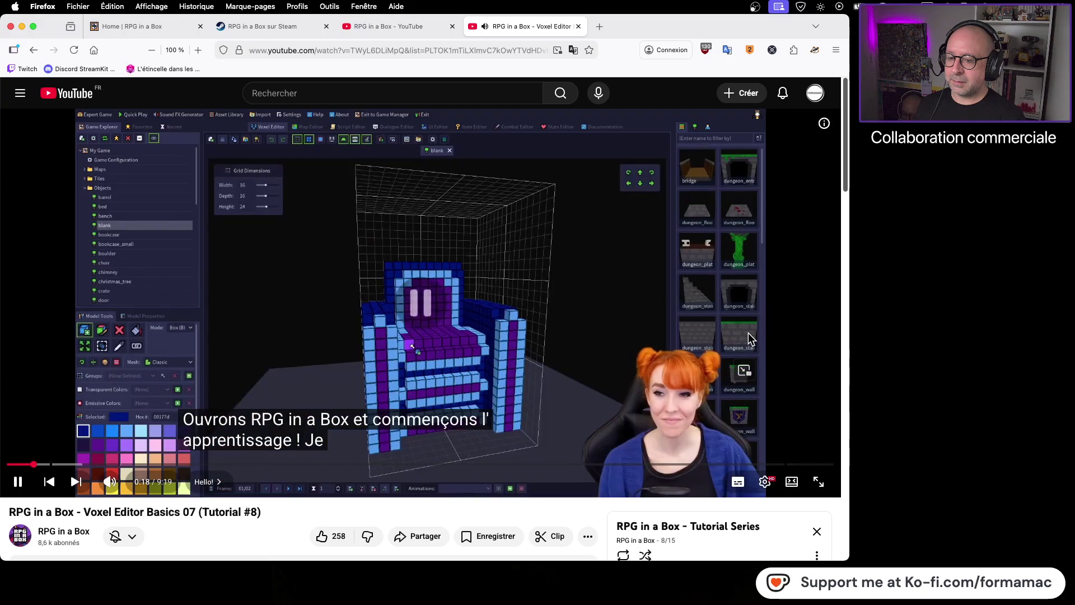
pyautogui.click(748, 333)
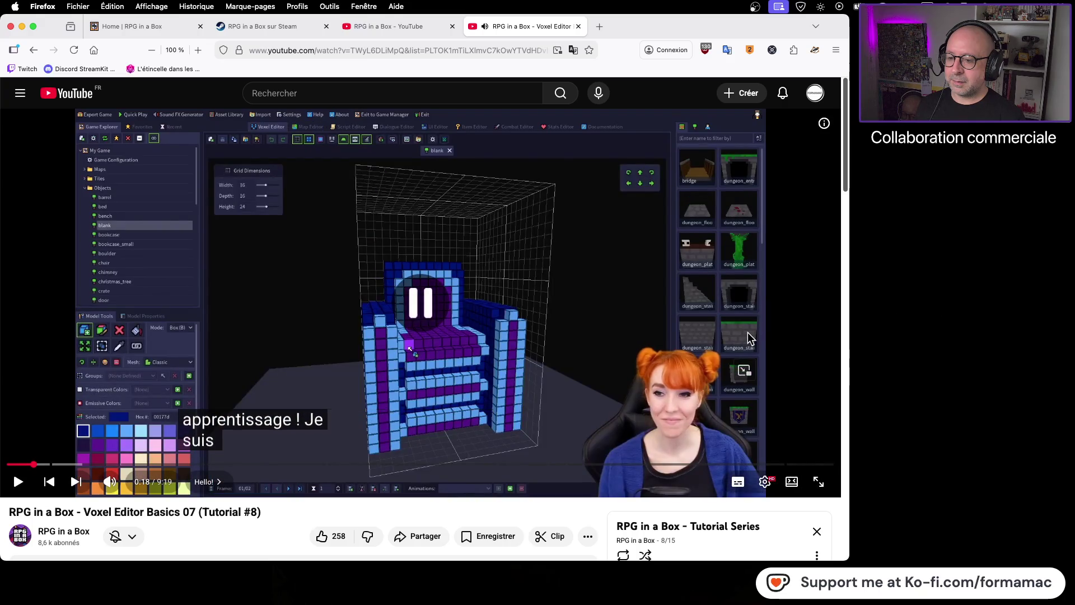
pyautogui.click(522, 319)
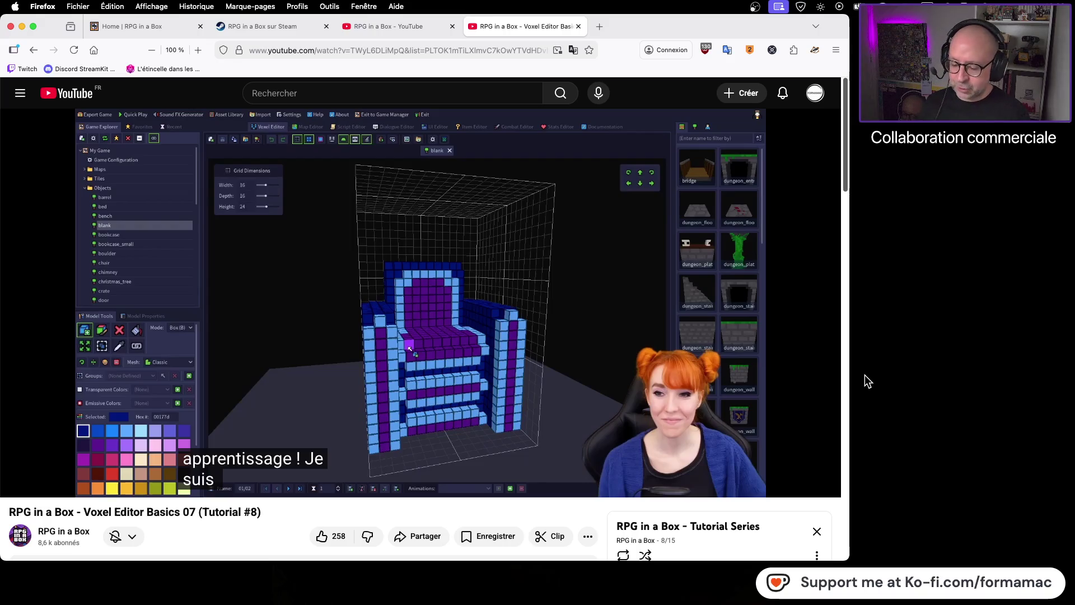
pyautogui.click(642, 392)
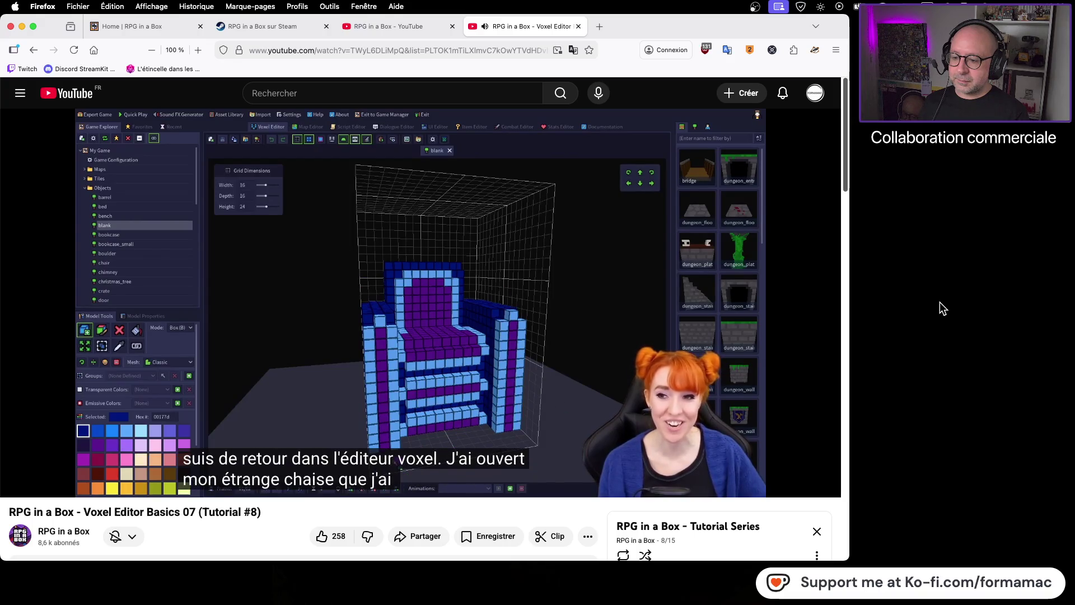
pyautogui.click(639, 324)
pyautogui.press('super+Tab')
pyautogui.press('super+Tab')
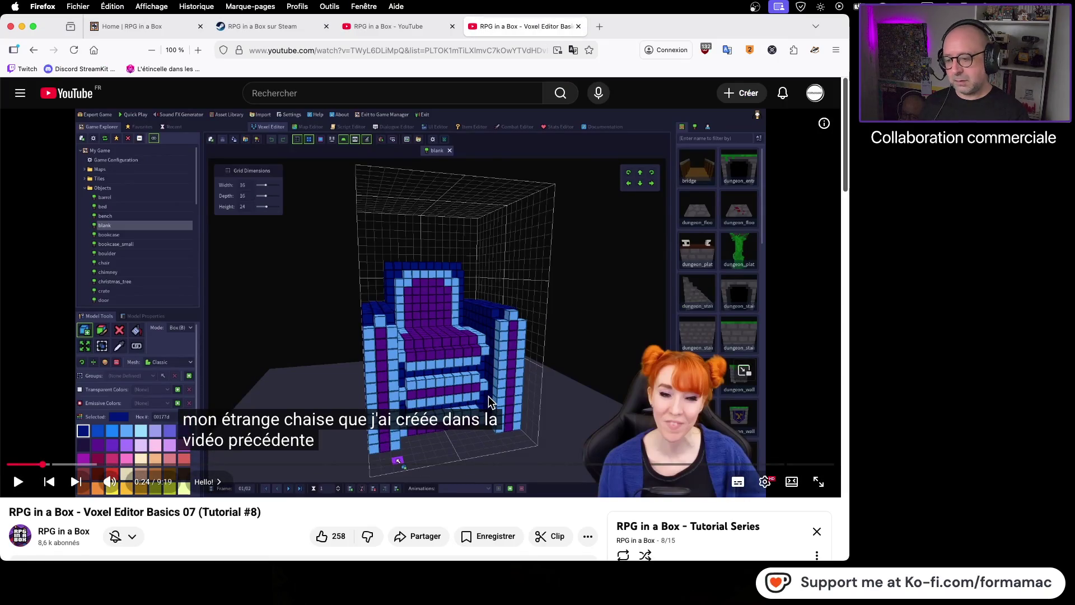
pyautogui.press('super+Tab')
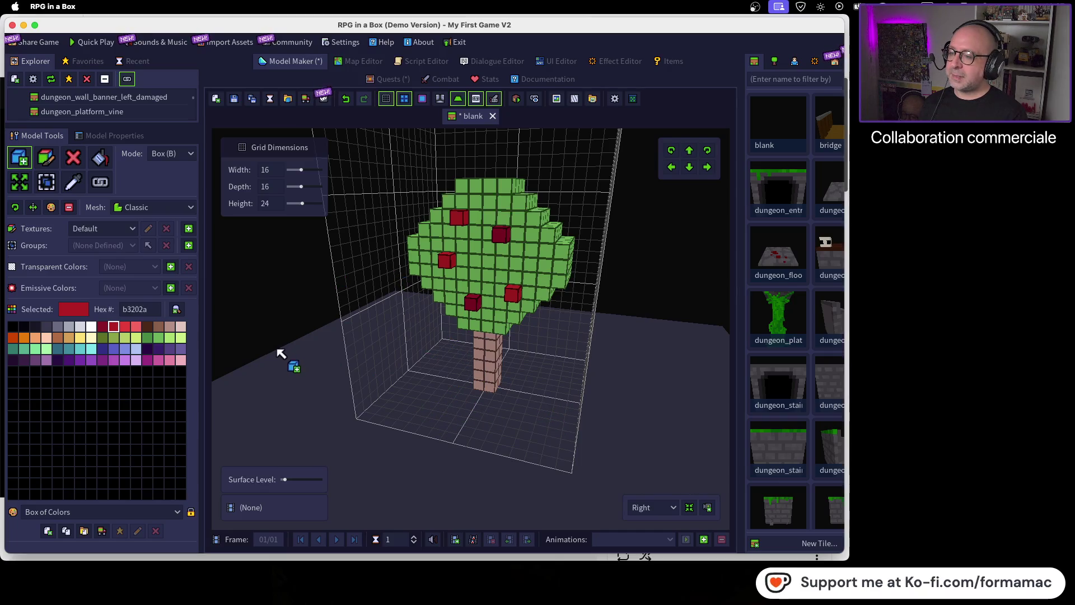
# Step: Repaint the trunk voxels a darker wood brown with the Paint tool
pyautogui.click(159, 327)
pyautogui.click(50, 161)
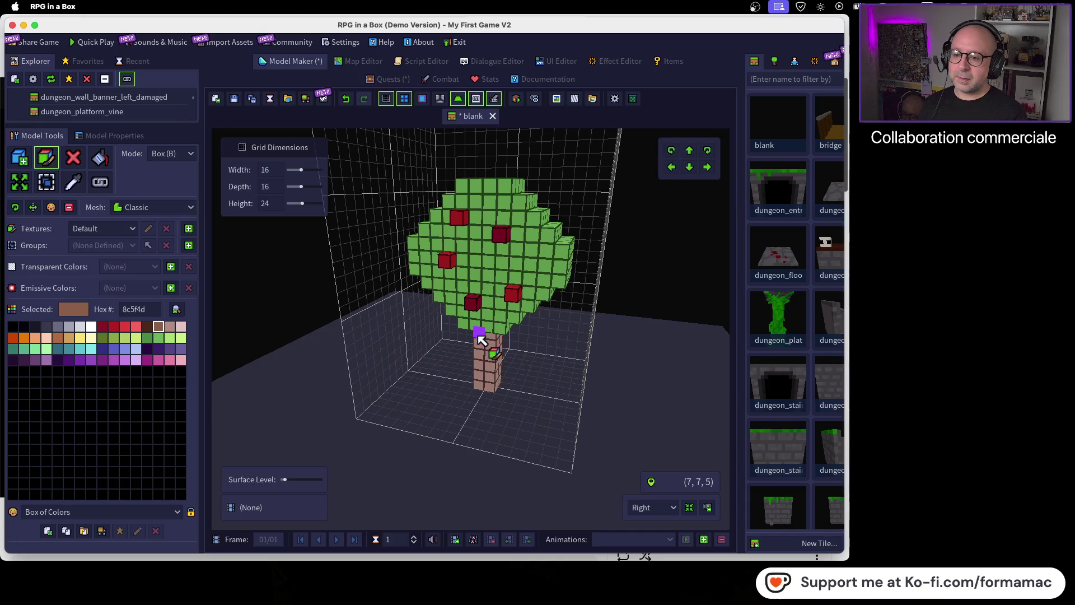
pyautogui.moveTo(482, 339)
pyautogui.mouseDown()
pyautogui.moveTo(480, 350)
pyautogui.moveTo(524, 372)
pyautogui.moveTo(474, 336)
pyautogui.moveTo(509, 336)
pyautogui.moveTo(512, 413)
pyautogui.mouseUp()
pyautogui.press('Right')
pyautogui.press('Right')
pyautogui.moveTo(493, 336)
pyautogui.mouseDown()
pyautogui.moveTo(487, 329)
pyautogui.moveTo(502, 424)
pyautogui.mouseUp()
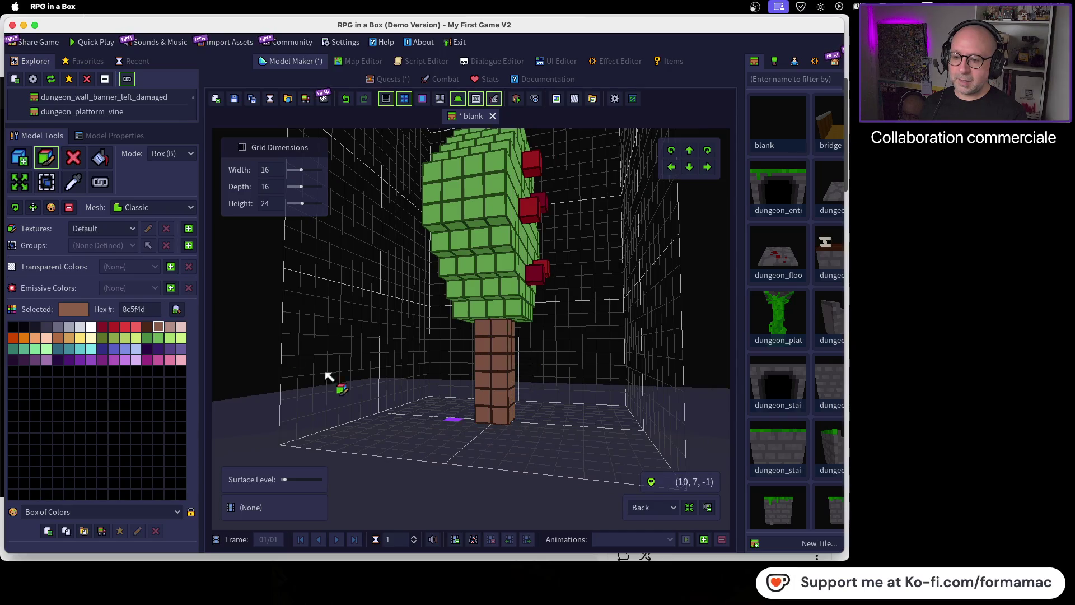
# Step: Switch to Add Voxel with the grey 6a6a80 stone colour selected
pyautogui.click(22, 161)
pyautogui.click(59, 328)
pyautogui.scroll(5, 397, 410)
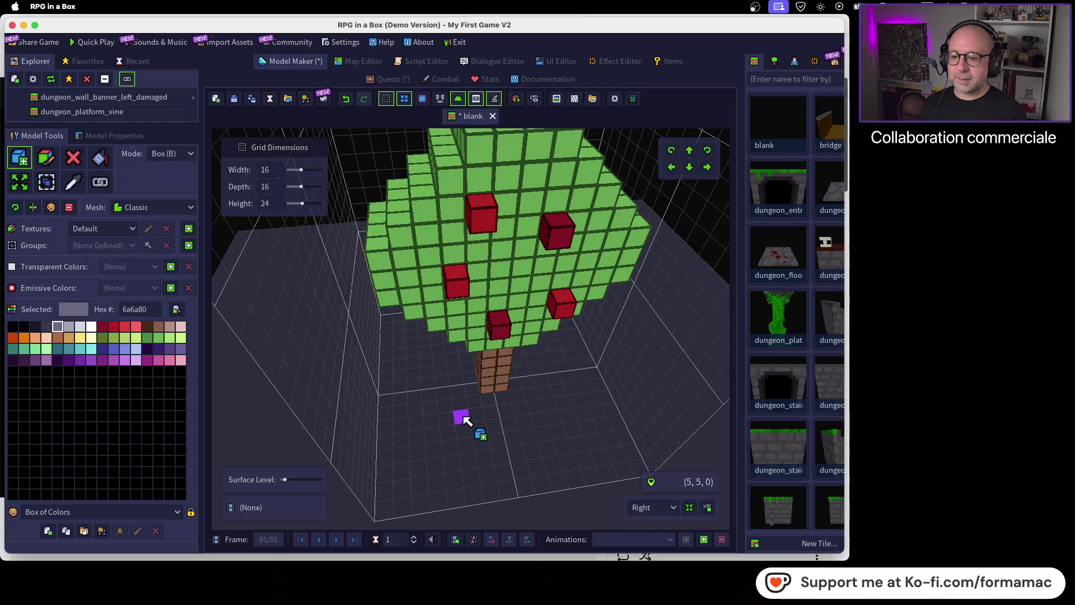
# Step: Place rows of grey stone voxels on the floor in front of and behind the trunk
pyautogui.click(462, 415)
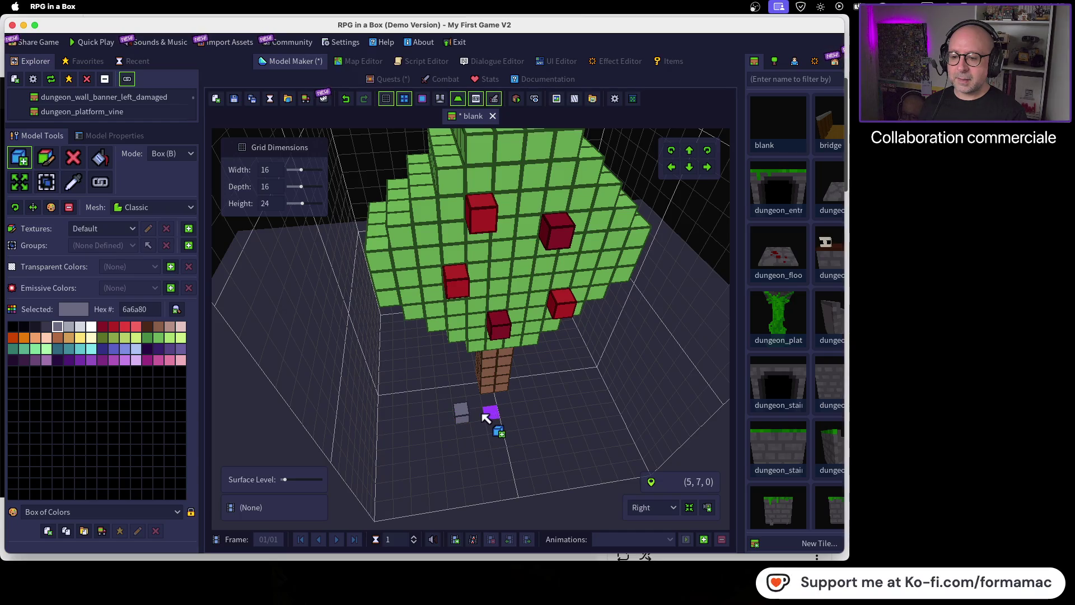
pyautogui.click(492, 414)
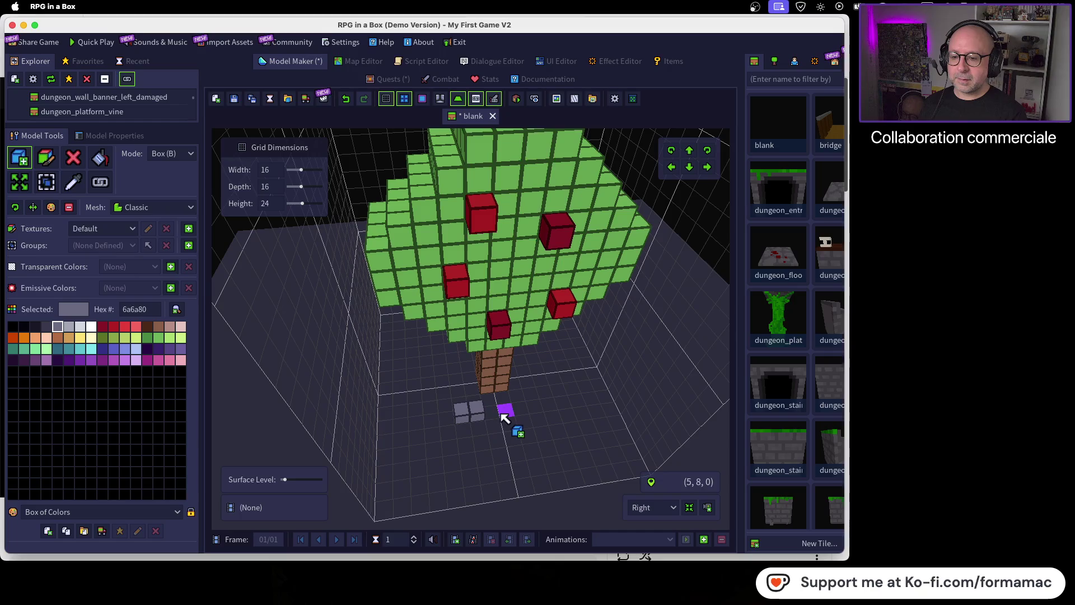
pyautogui.click(506, 411)
pyautogui.click(523, 408)
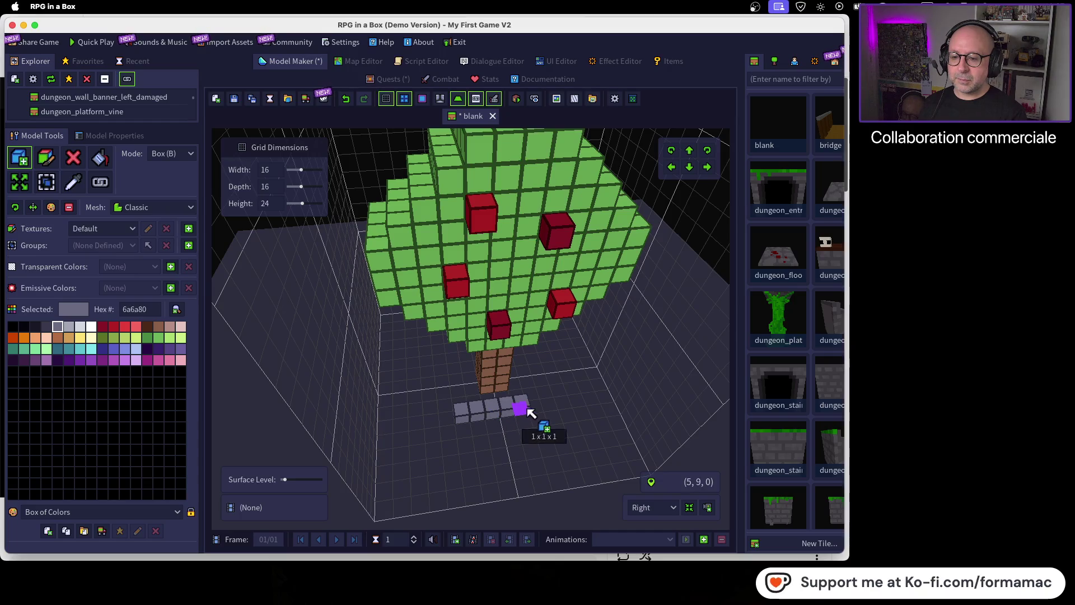
pyautogui.moveTo(432, 422)
pyautogui.mouseDown()
pyautogui.moveTo(577, 456)
pyautogui.moveTo(583, 432)
pyautogui.mouseUp()
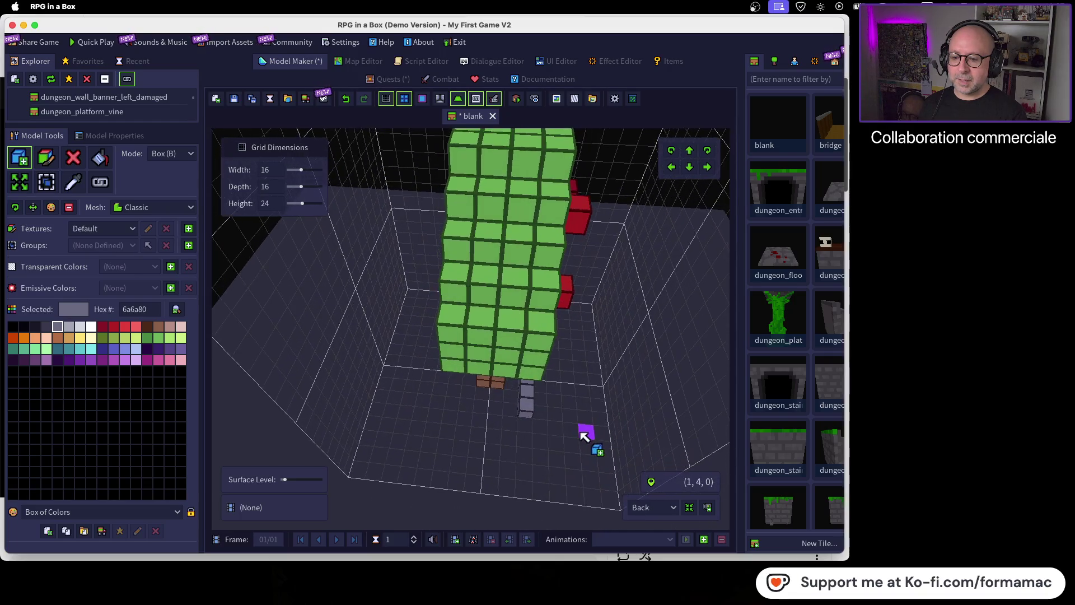
pyautogui.click(510, 413)
pyautogui.click(497, 408)
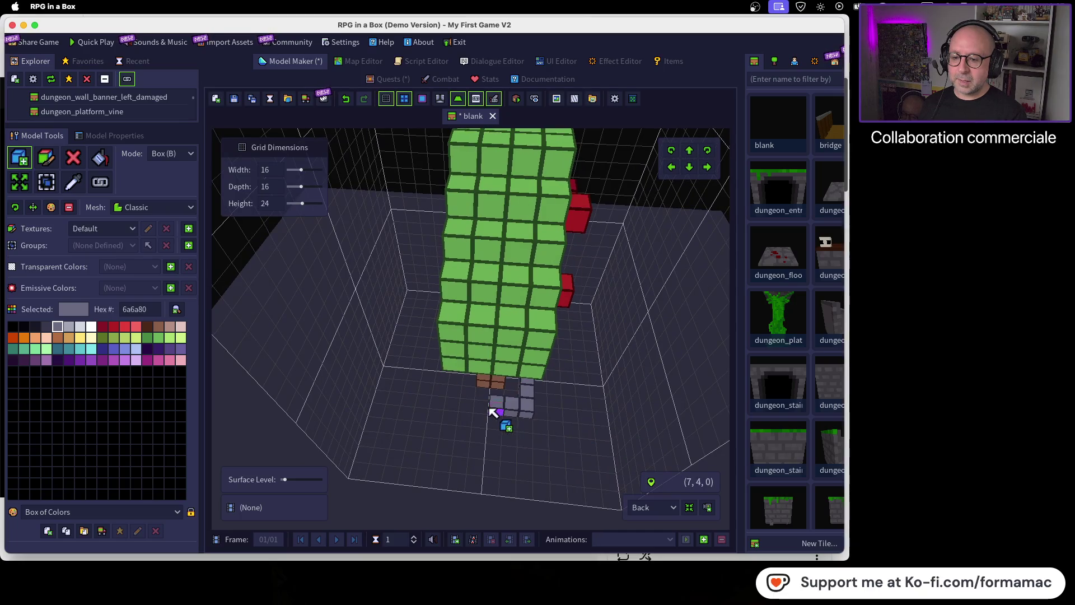
pyautogui.click(475, 411)
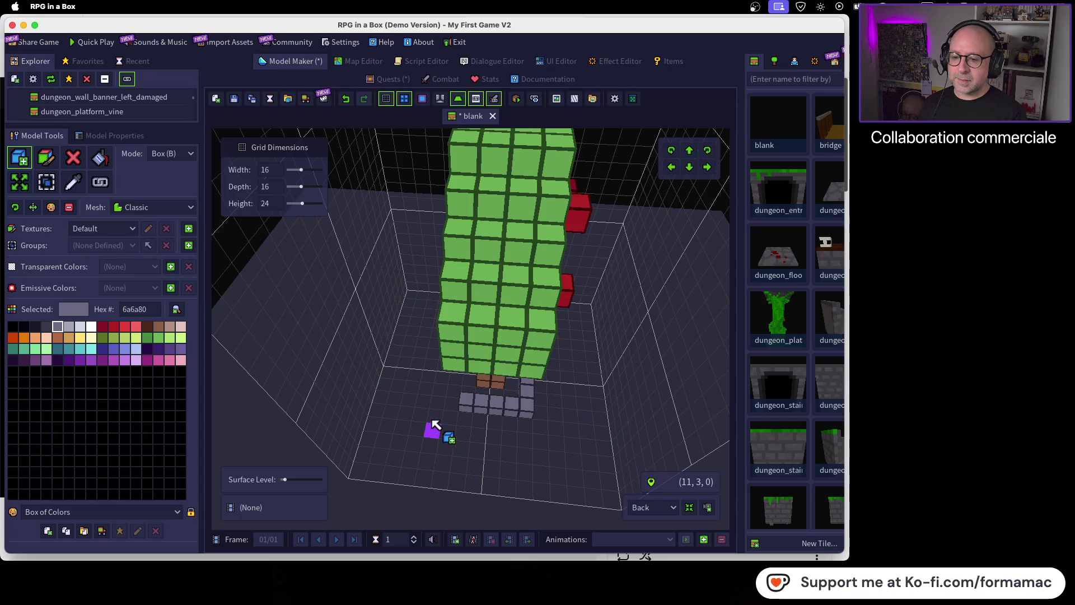
# Step: Close the remaining side gap with a dragged grey box to finish the stone ring
pyautogui.moveTo(444, 413); pyautogui.dragTo(630, 402)
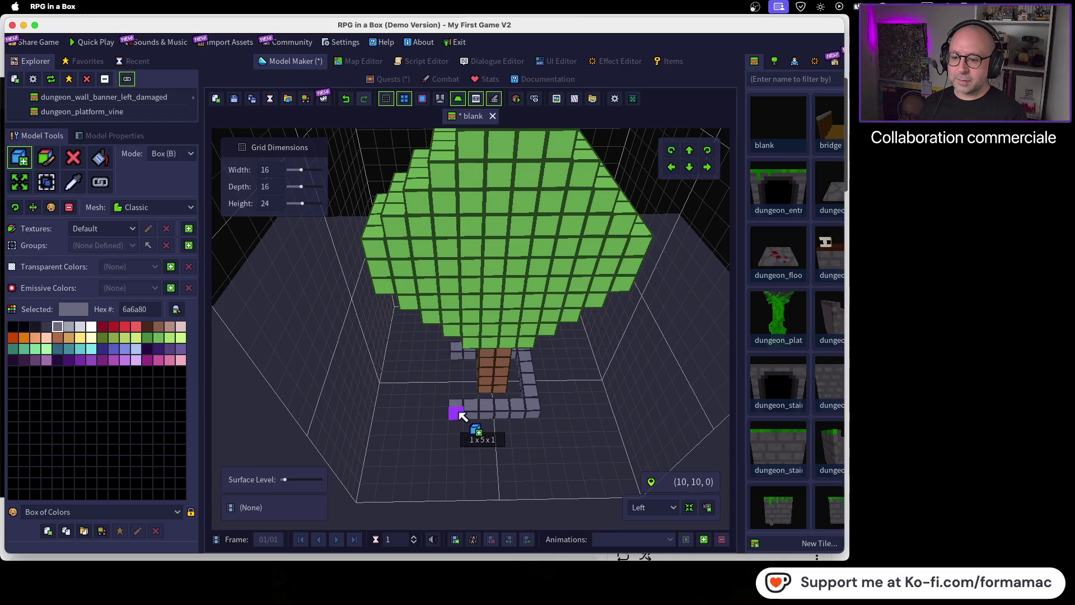
pyautogui.moveTo(439, 426); pyautogui.dragTo(620, 402)
pyautogui.moveTo(543, 425)
pyautogui.mouseDown()
pyautogui.moveTo(521, 415)
pyautogui.moveTo(480, 427)
pyautogui.mouseUp()
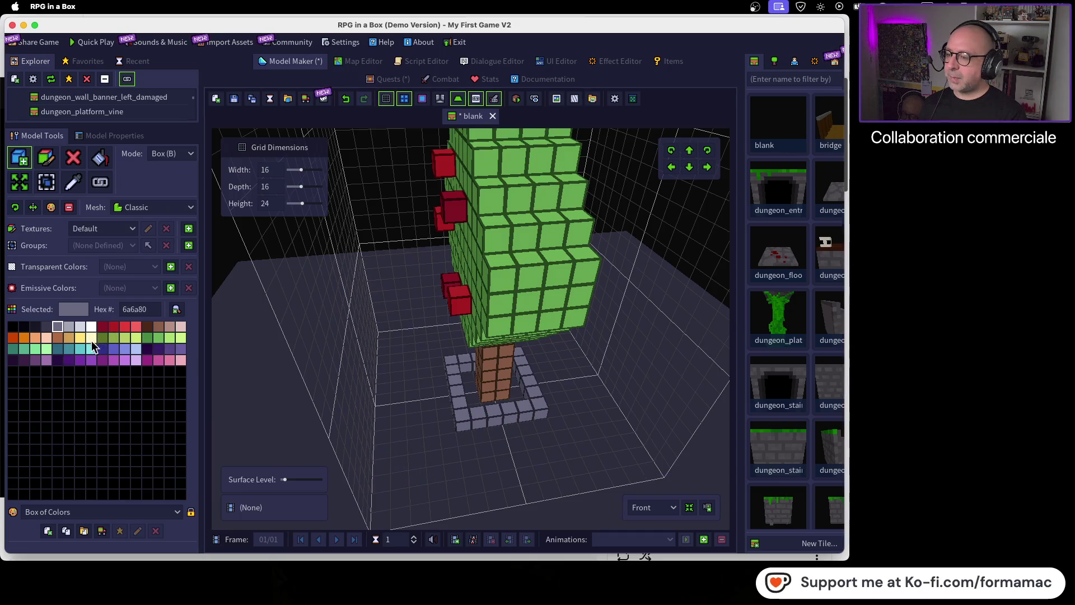
pyautogui.click(169, 337)
# Step: Lay light-green grass inside the border, repaint it darker green, and add a two-voxel strip by the trunk
pyautogui.moveTo(471, 381); pyautogui.dragTo(492, 413)
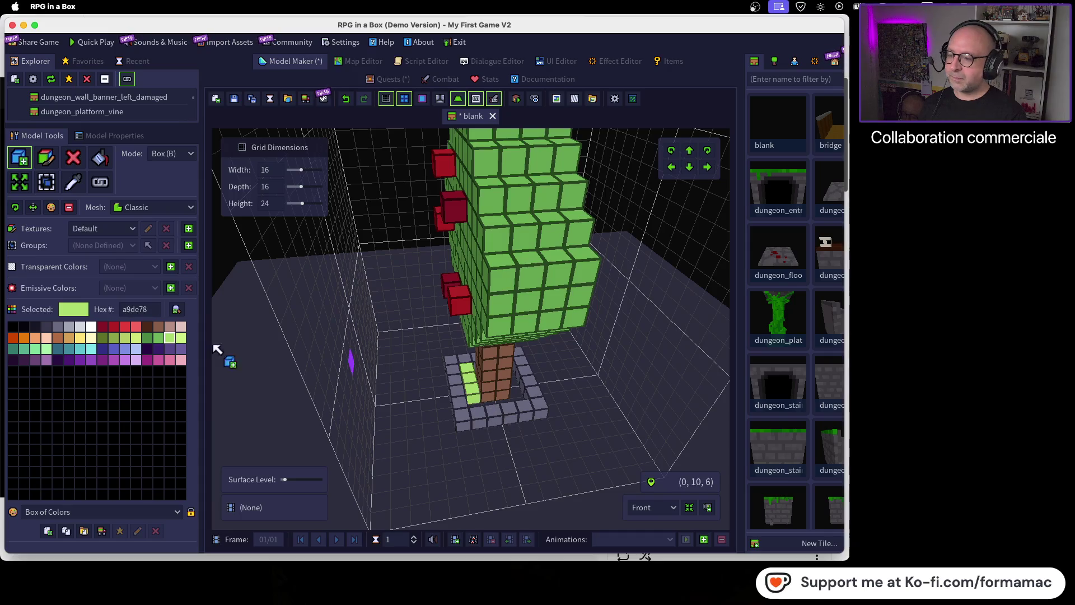
pyautogui.click(159, 338)
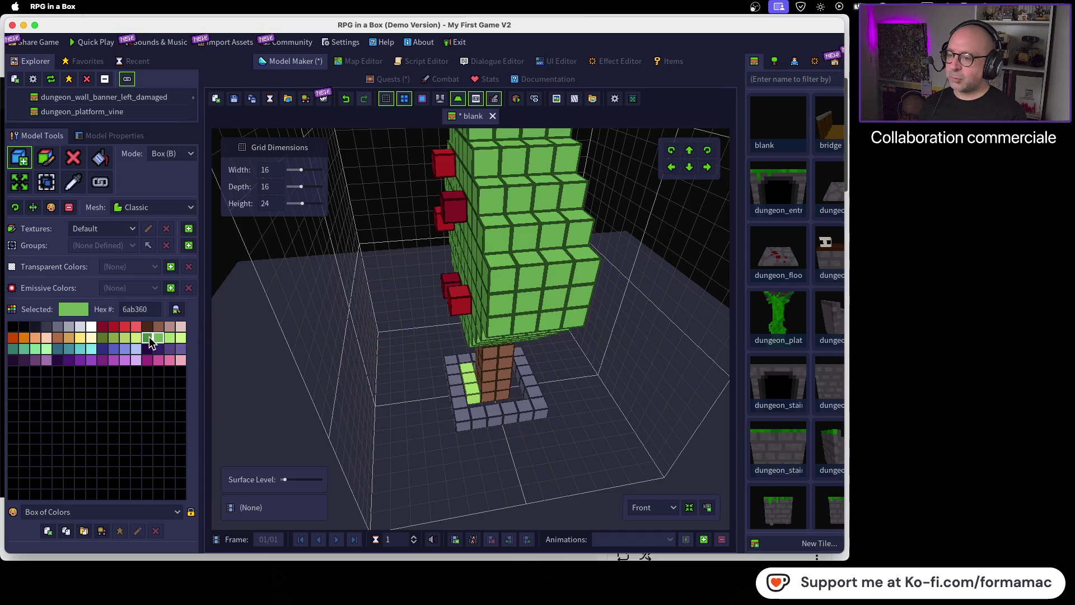
pyautogui.click(149, 337)
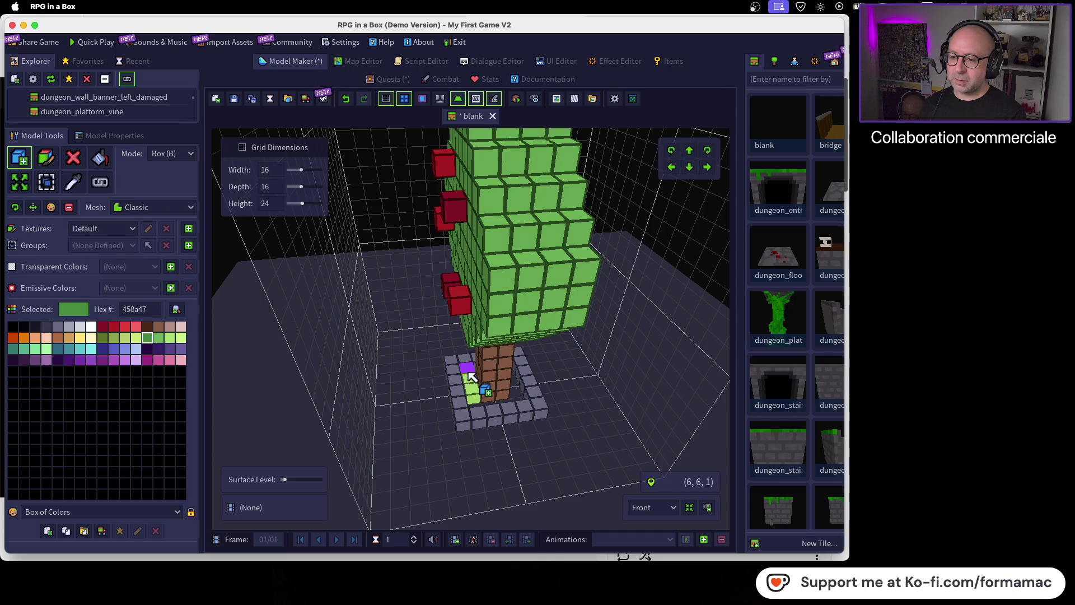
pyautogui.click(46, 158)
pyautogui.moveTo(473, 374); pyautogui.dragTo(493, 402)
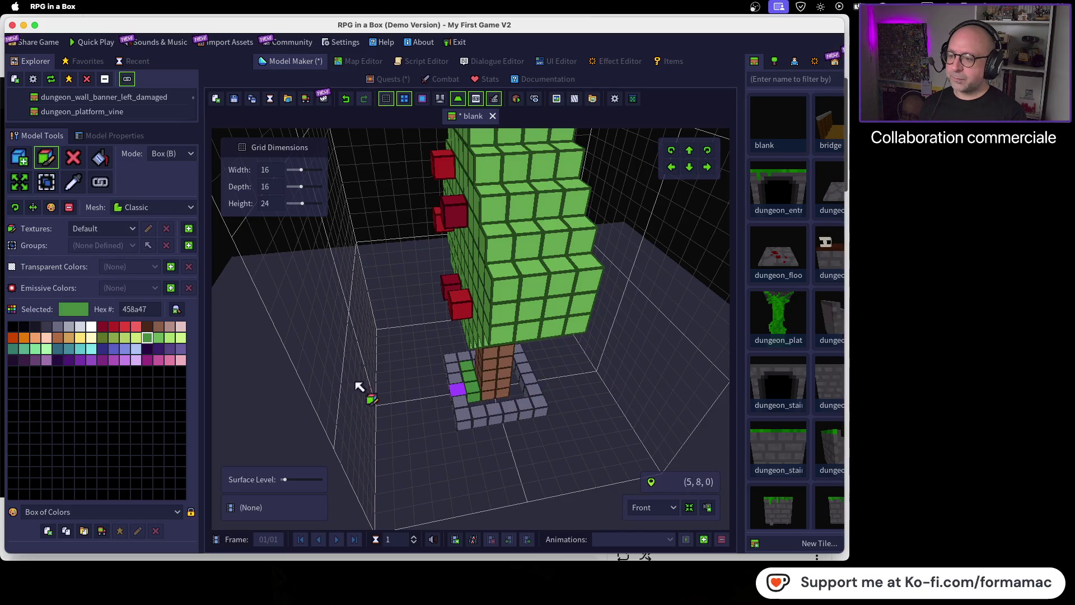
pyautogui.click(23, 159)
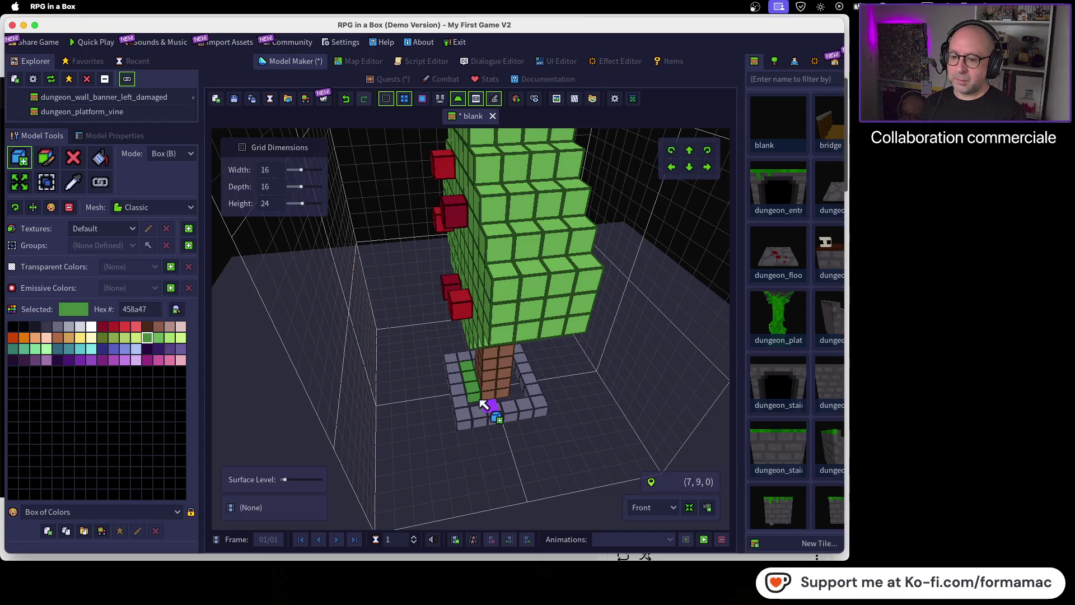
pyautogui.moveTo(487, 402); pyautogui.dragTo(492, 403)
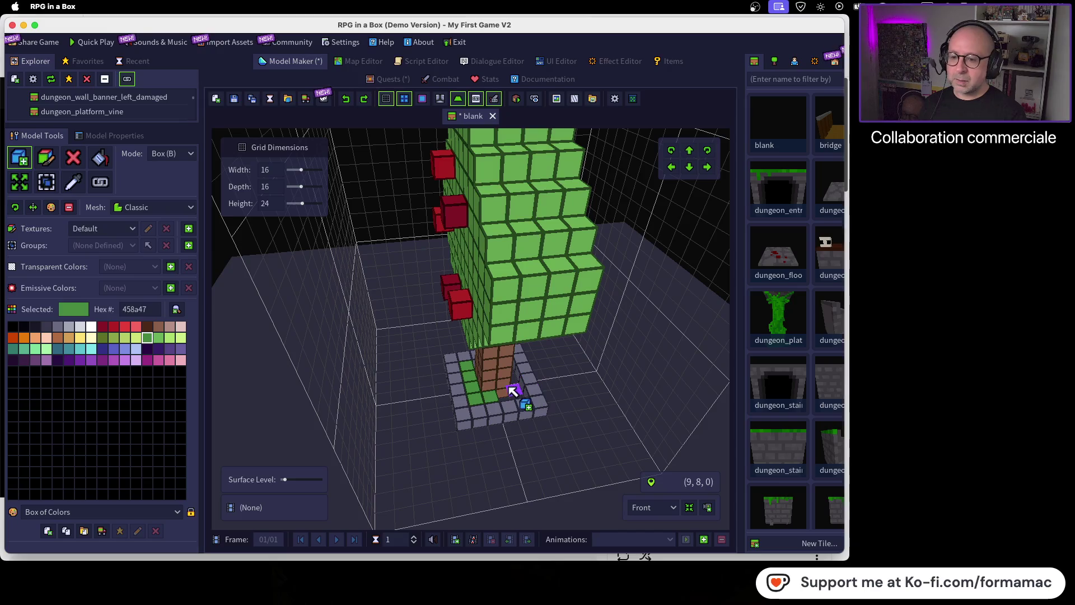
# Step: Fill the remaining base cells left of and in front of the trunk with grass
pyautogui.scroll(5, 521, 395)
pyautogui.moveTo(551, 426)
pyautogui.mouseDown()
pyautogui.moveTo(511, 432)
pyautogui.moveTo(576, 499)
pyautogui.moveTo(497, 479)
pyautogui.moveTo(495, 498)
pyautogui.mouseUp()
pyautogui.click(469, 485)
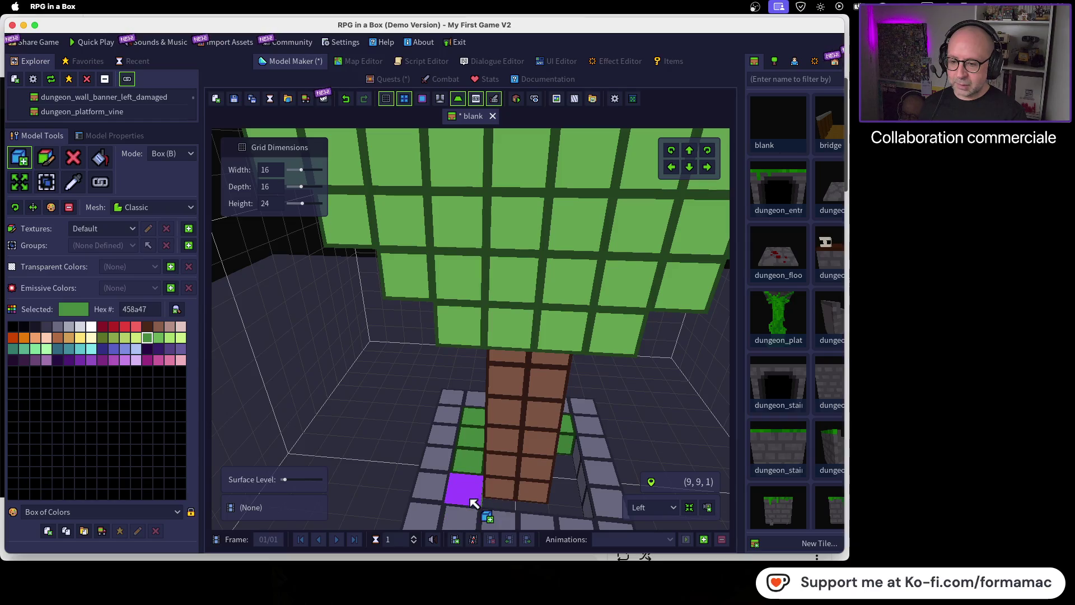
pyautogui.click(472, 500)
pyautogui.click(502, 503)
pyautogui.click(530, 504)
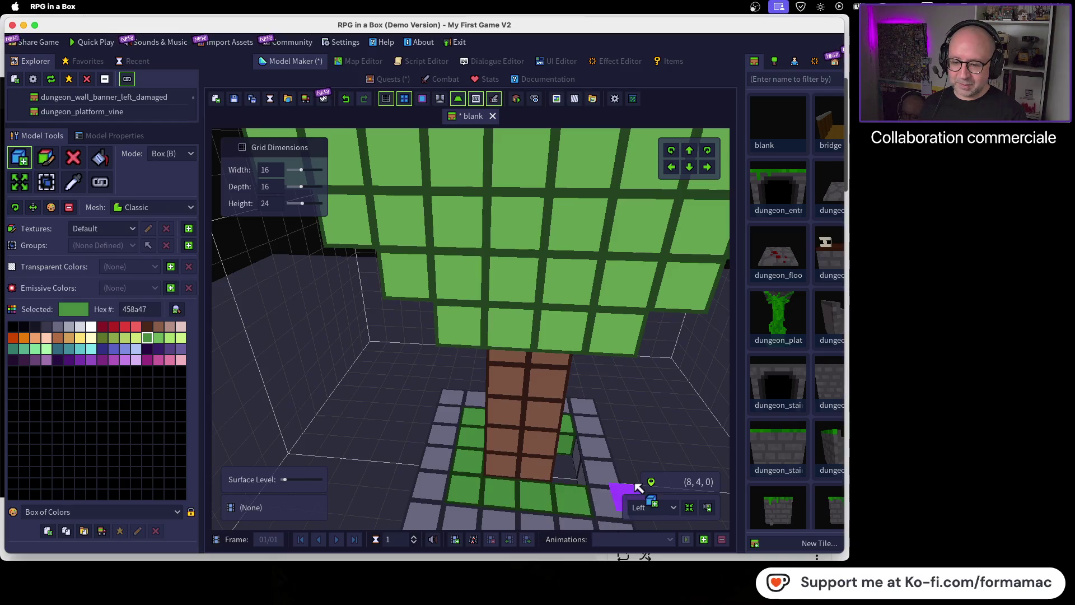
pyautogui.press('q')
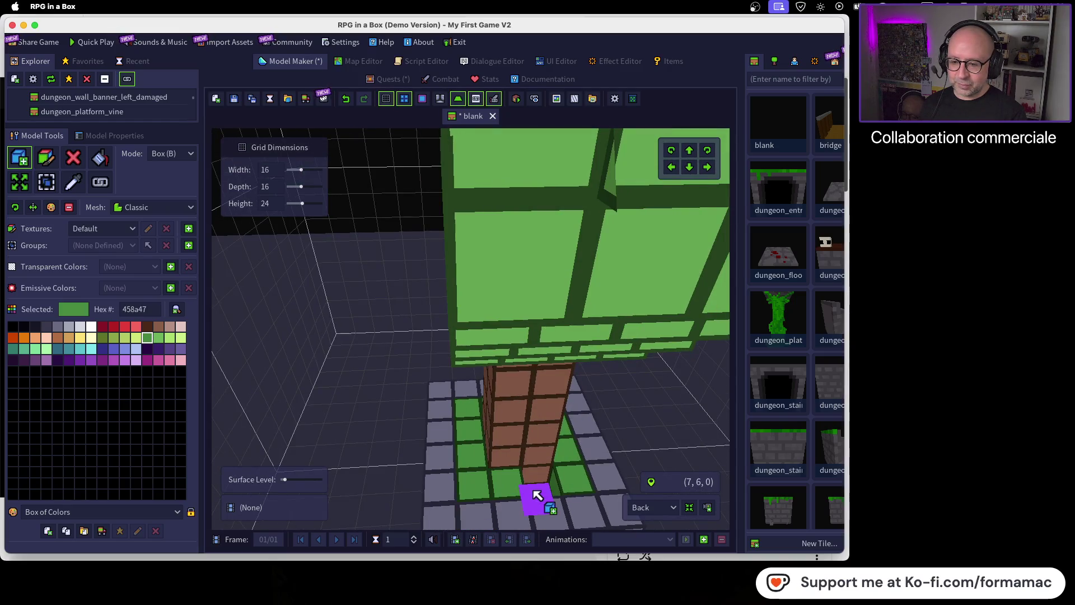
pyautogui.scroll(-2, 596, 465)
pyautogui.press('q')
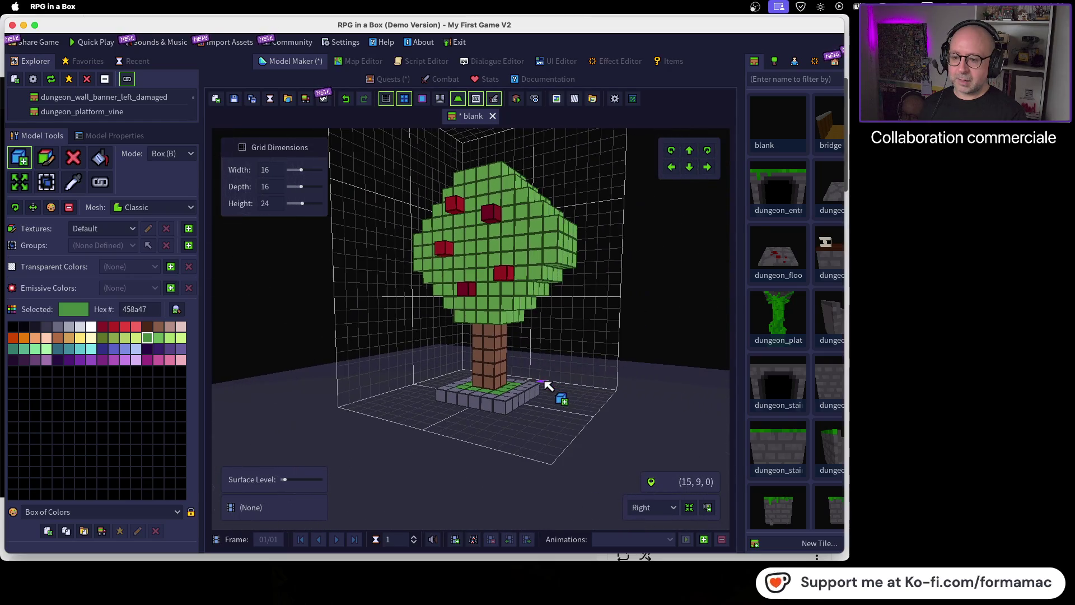
pyautogui.press('q')
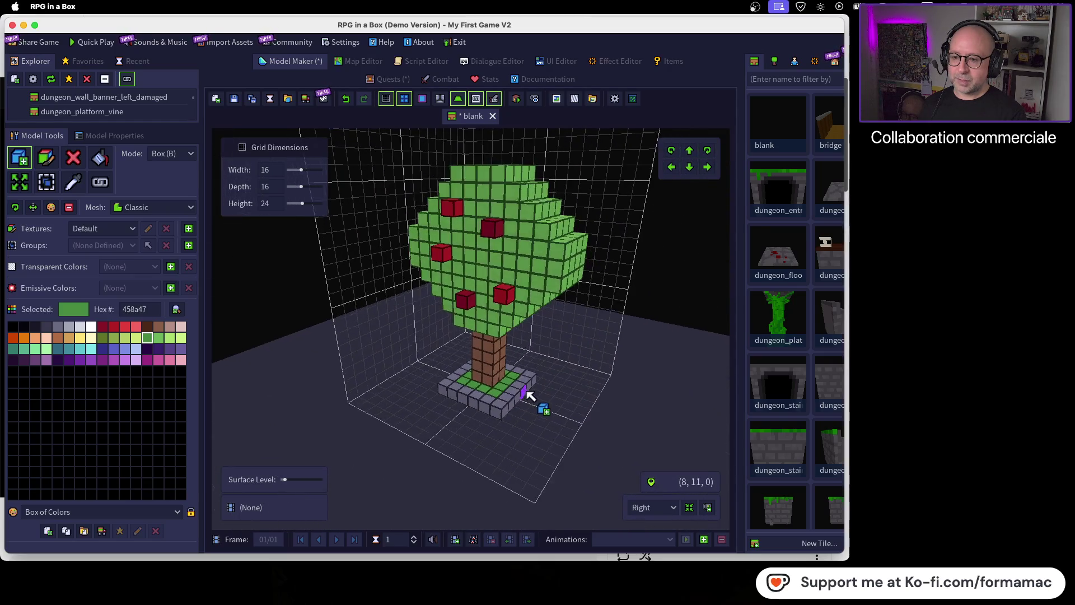
pyautogui.press('q')
pyautogui.press('e')
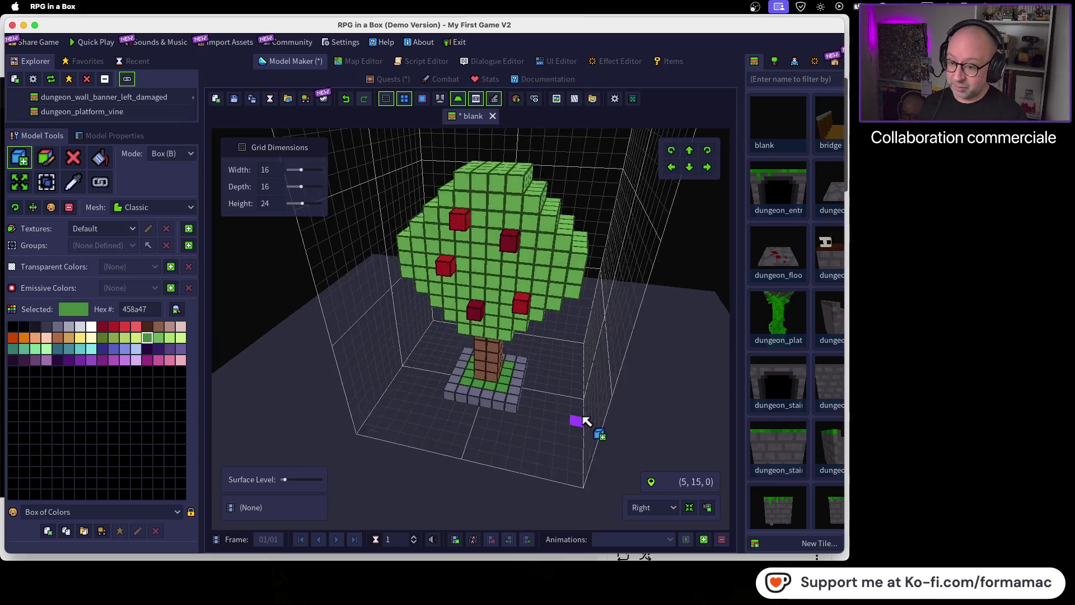
pyautogui.scroll(5, 550, 401)
pyautogui.scroll(-5, 538, 396)
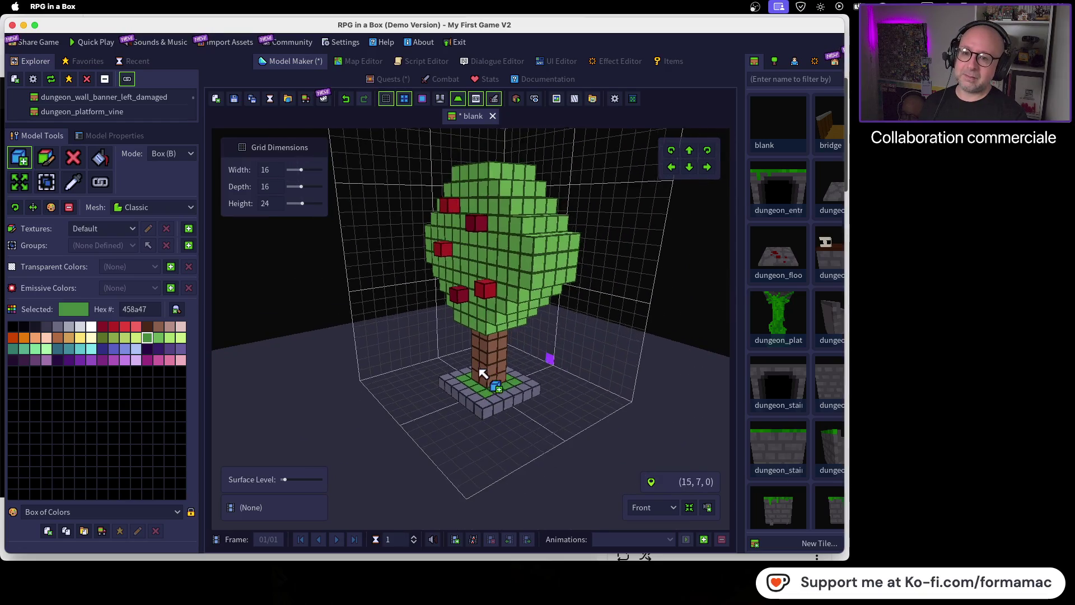
pyautogui.press('Left')
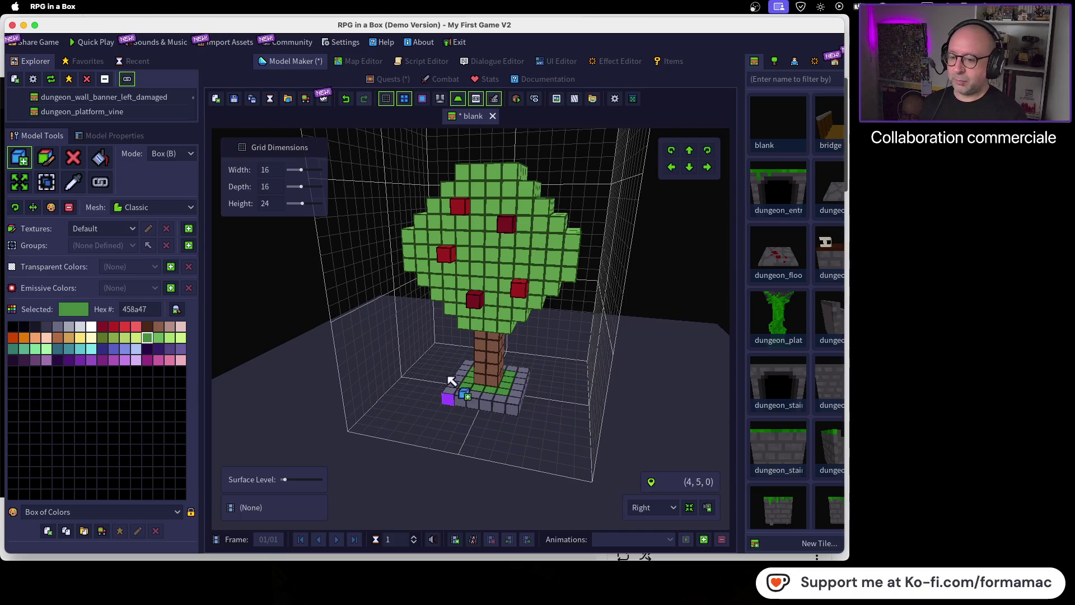
pyautogui.press('Down')
pyautogui.press('Down')
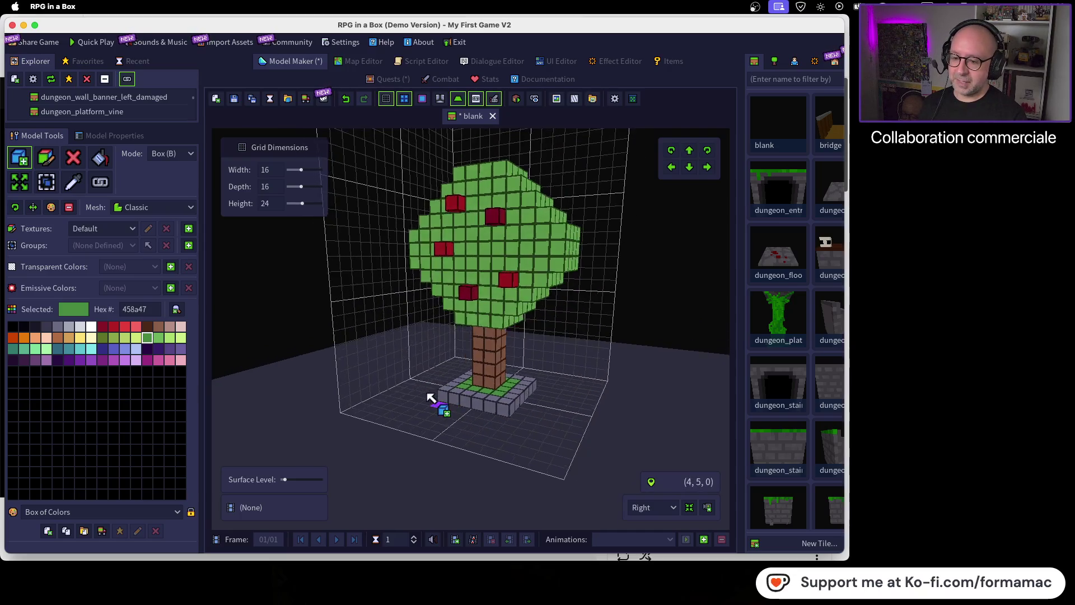
pyautogui.press('Up')
pyautogui.press('Up')
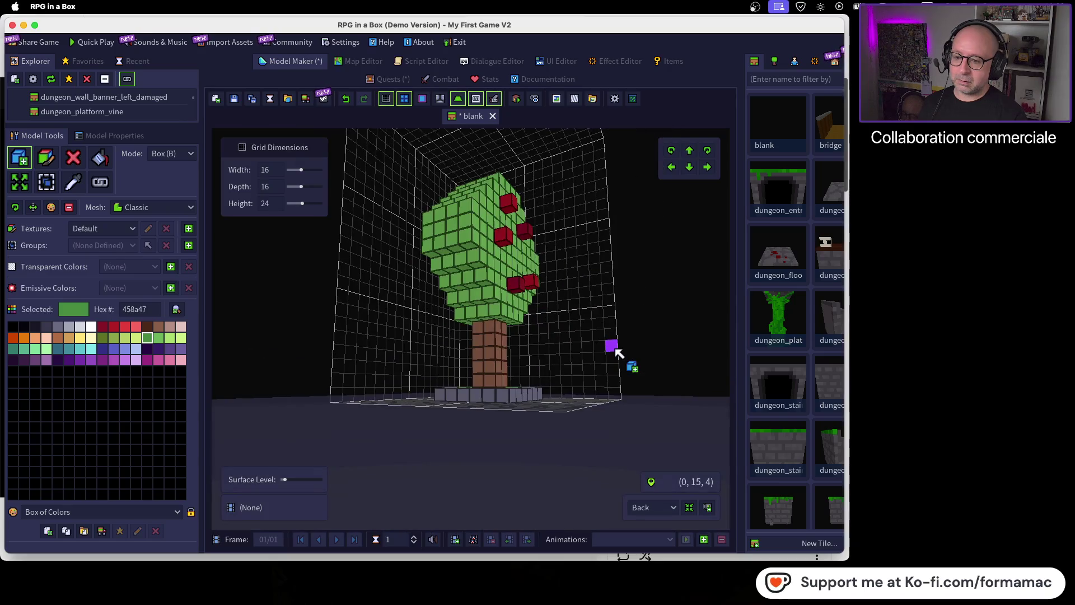
pyautogui.press('Left')
pyautogui.moveTo(676, 405)
pyautogui.mouseDown()
pyautogui.moveTo(473, 404)
pyautogui.moveTo(451, 430)
pyautogui.moveTo(486, 362)
pyautogui.moveTo(481, 402)
pyautogui.moveTo(481, 384)
pyautogui.mouseUp()
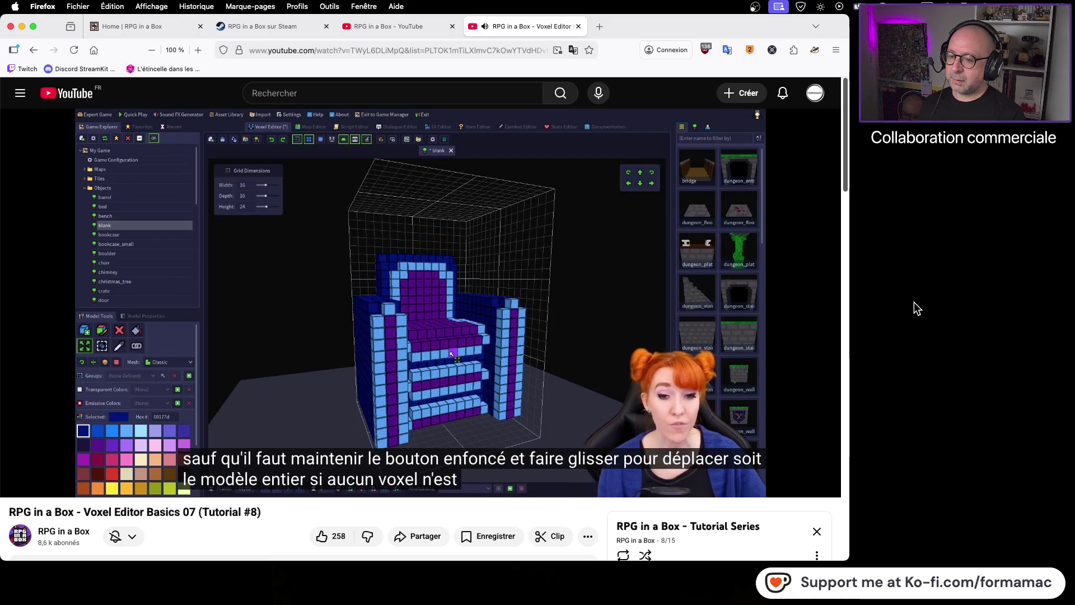
pyautogui.moveTo(679, 335)
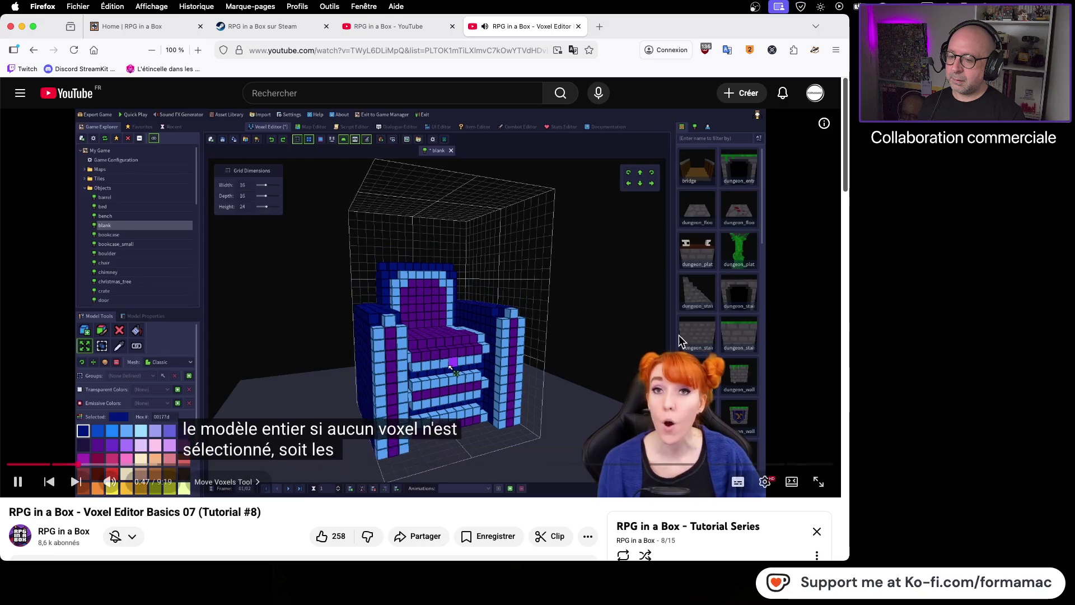
pyautogui.click(509, 352)
pyautogui.press('super+Tab')
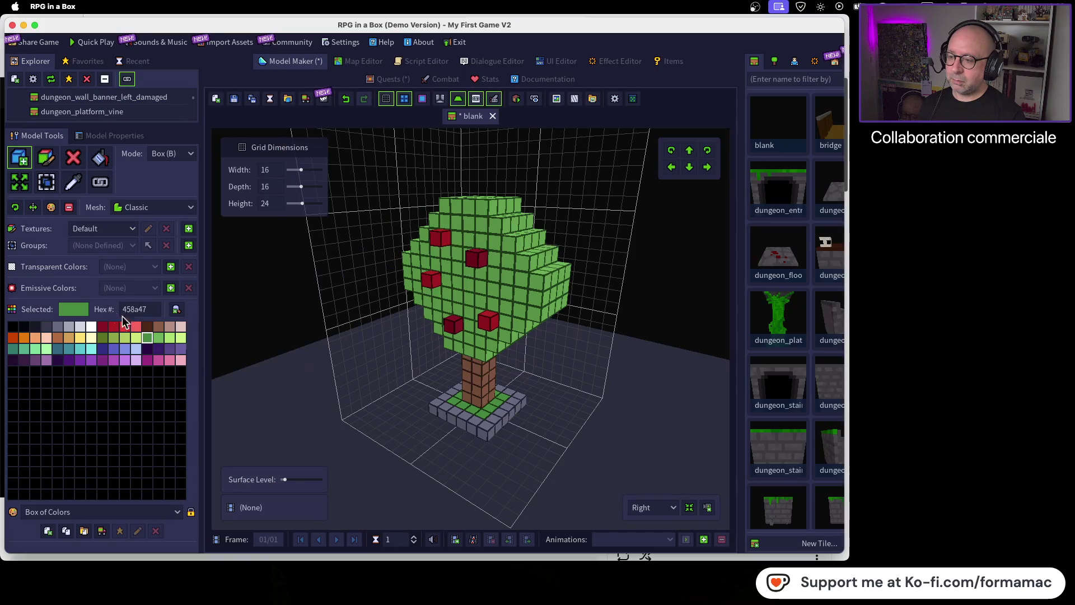
# Step: Shift the whole tree up and back down in the grid with Move Voxels, then return to the tutorial
pyautogui.click(20, 186)
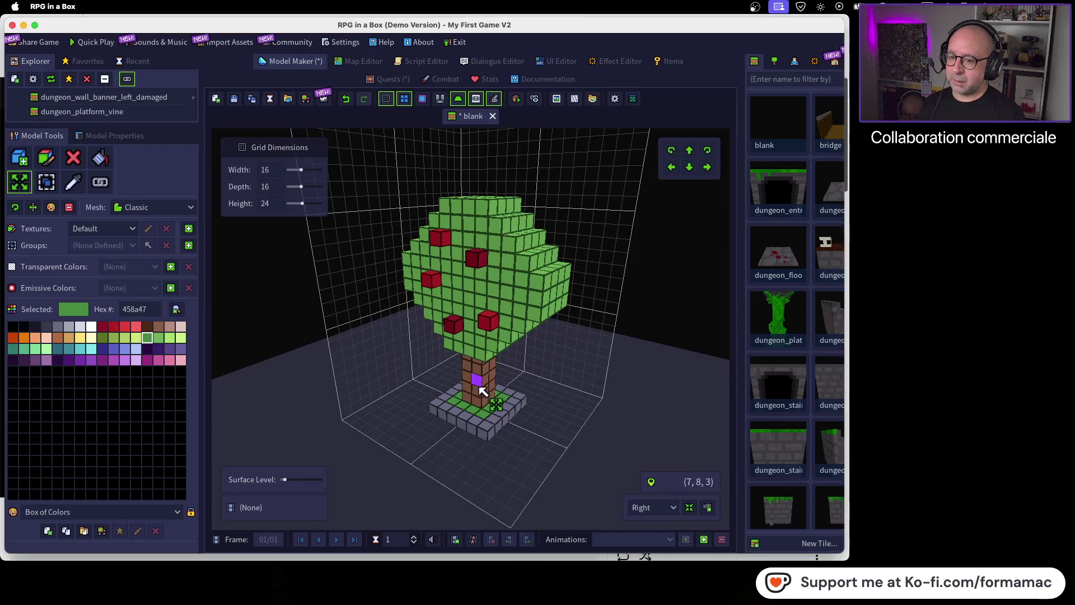
pyautogui.moveTo(482, 392)
pyautogui.mouseDown()
pyautogui.moveTo(477, 346)
pyautogui.moveTo(482, 391)
pyautogui.mouseUp()
pyautogui.press('1')
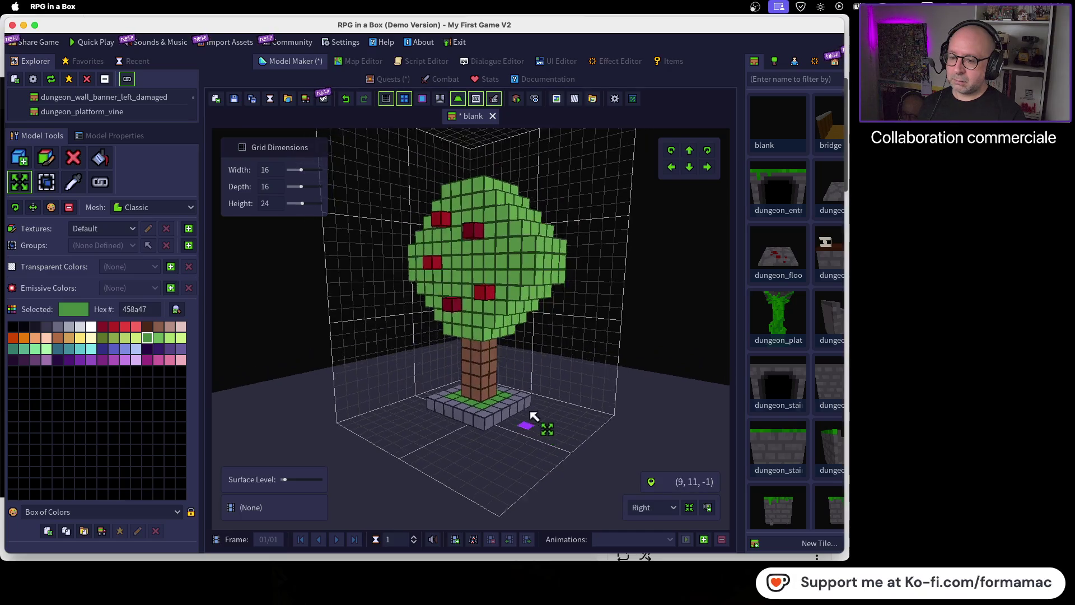
pyautogui.moveTo(493, 357)
pyautogui.mouseDown()
pyautogui.moveTo(492, 371)
pyautogui.moveTo(492, 200)
pyautogui.moveTo(509, 331)
pyautogui.moveTo(509, 209)
pyautogui.moveTo(500, 371)
pyautogui.mouseUp()
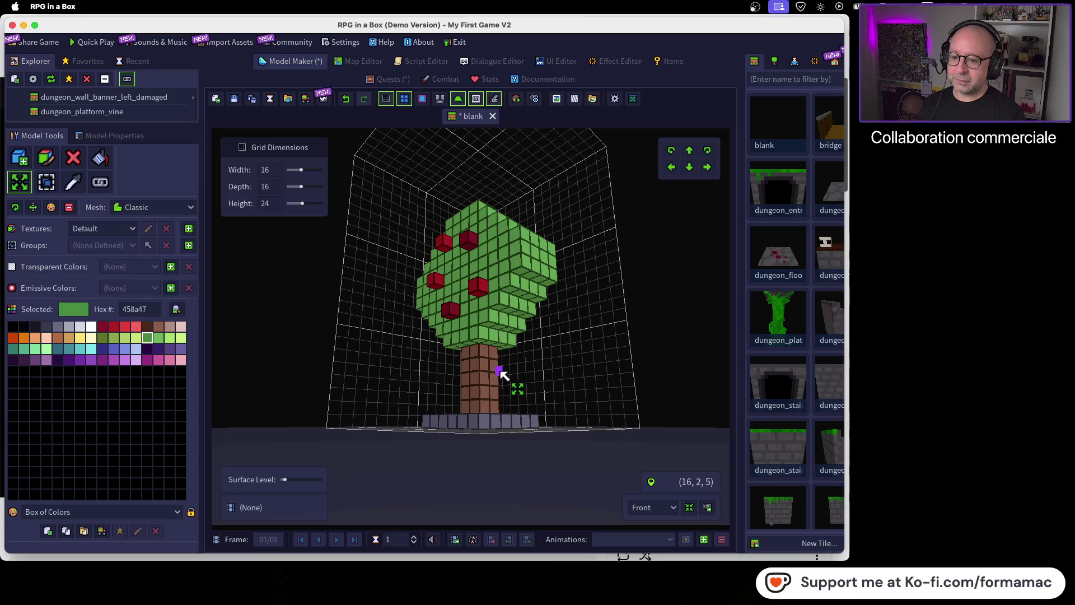
pyautogui.moveTo(449, 403)
pyautogui.mouseDown()
pyautogui.moveTo(465, 420)
pyautogui.moveTo(624, 408)
pyautogui.mouseUp()
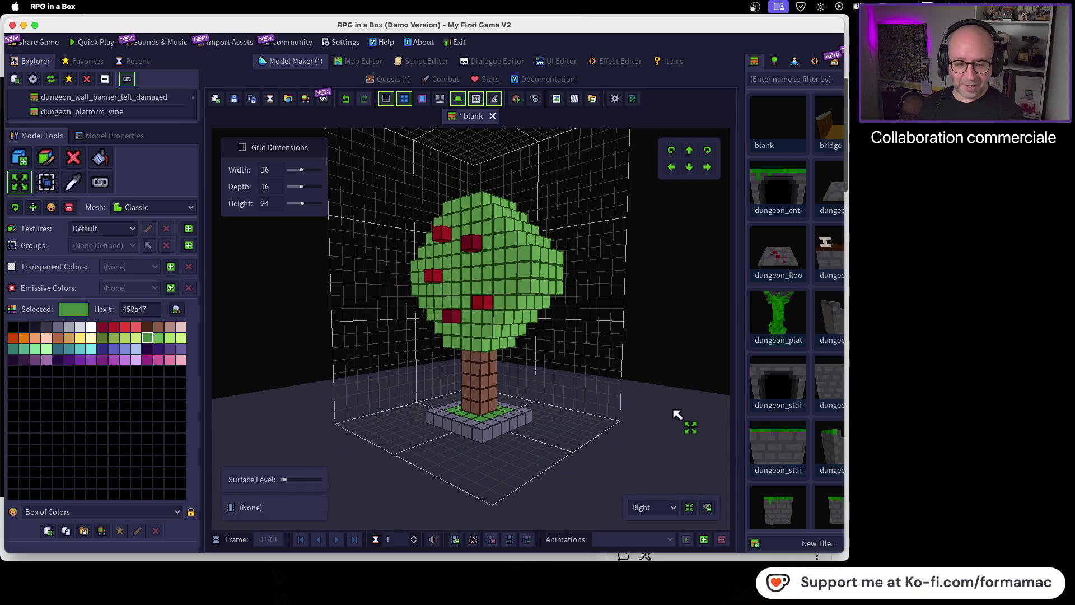
pyautogui.press('super+Tab')
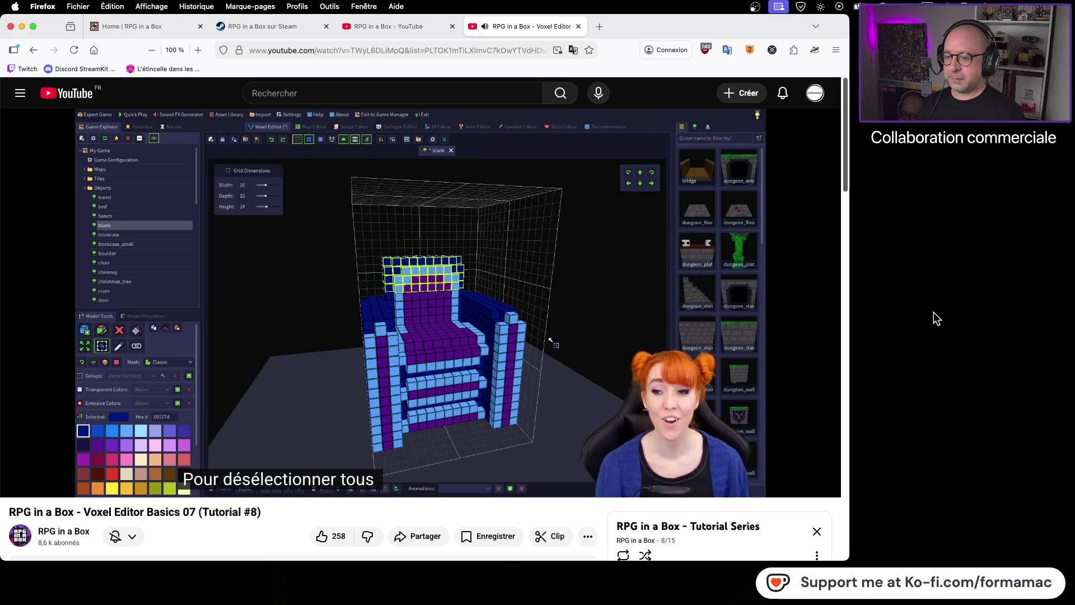
# Step: Pause the tutorial and go back to the apple tree in RPG in a Box
pyautogui.click(510, 364)
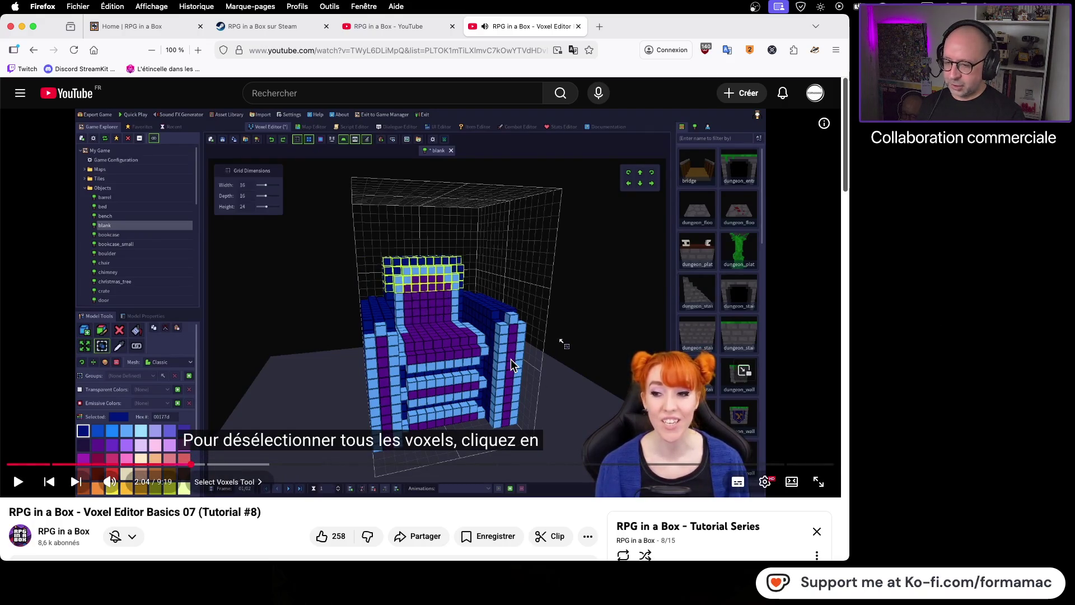
pyautogui.press('super+Tab')
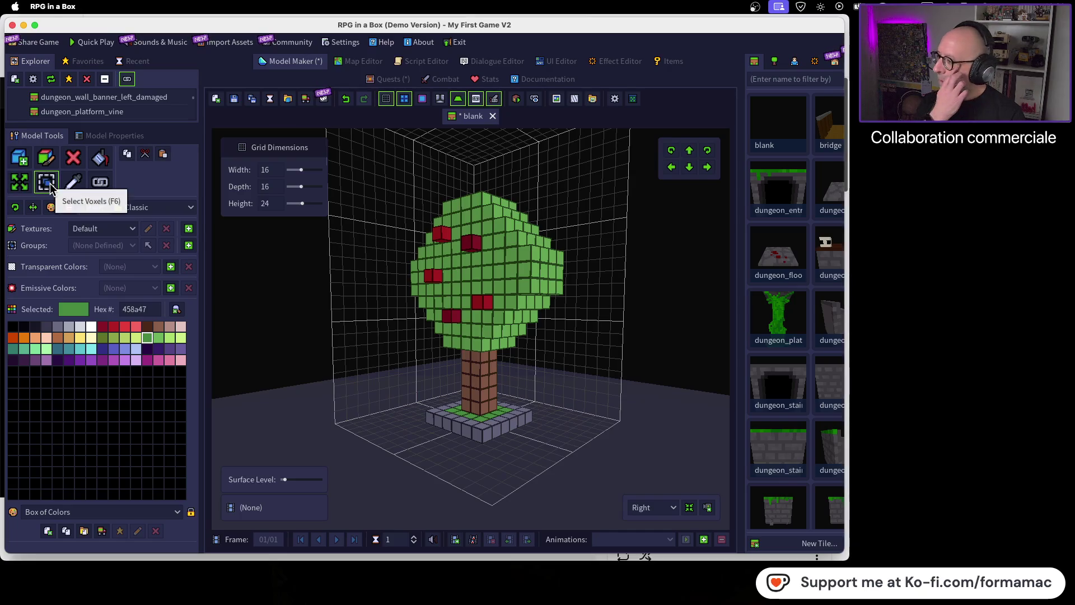
# Step: Nudge the selected base voxels toward the front-left with Move Voxels
pyautogui.moveTo(492, 447)
pyautogui.mouseDown()
pyautogui.moveTo(456, 468)
pyautogui.moveTo(458, 216)
pyautogui.moveTo(539, 354)
pyautogui.moveTo(504, 404)
pyautogui.mouseUp()
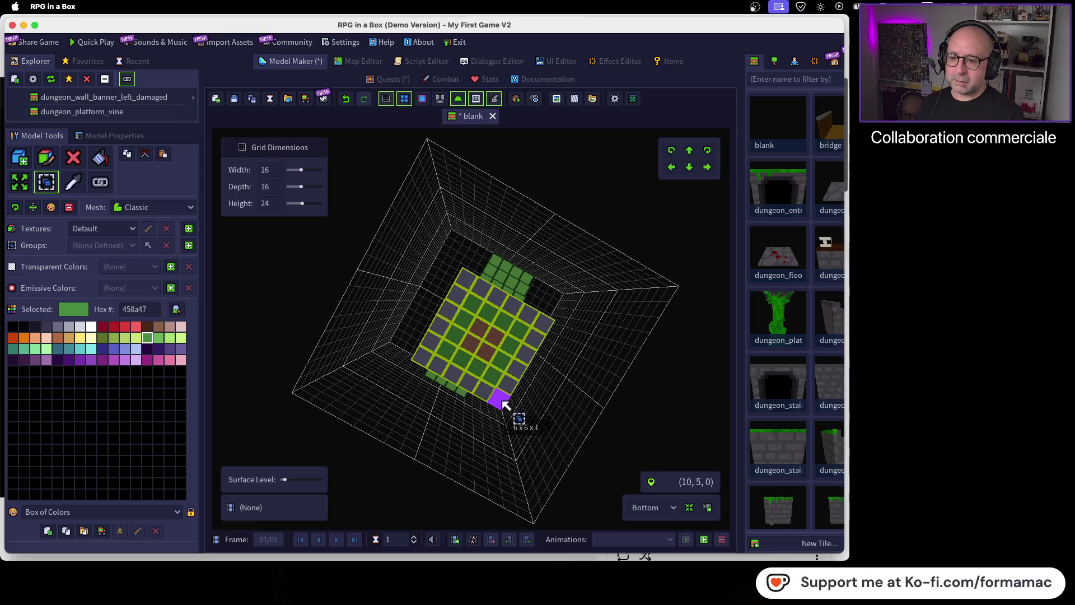
pyautogui.moveTo(482, 361)
pyautogui.mouseDown()
pyautogui.moveTo(493, 413)
pyautogui.moveTo(532, 439)
pyautogui.moveTo(533, 463)
pyautogui.mouseUp()
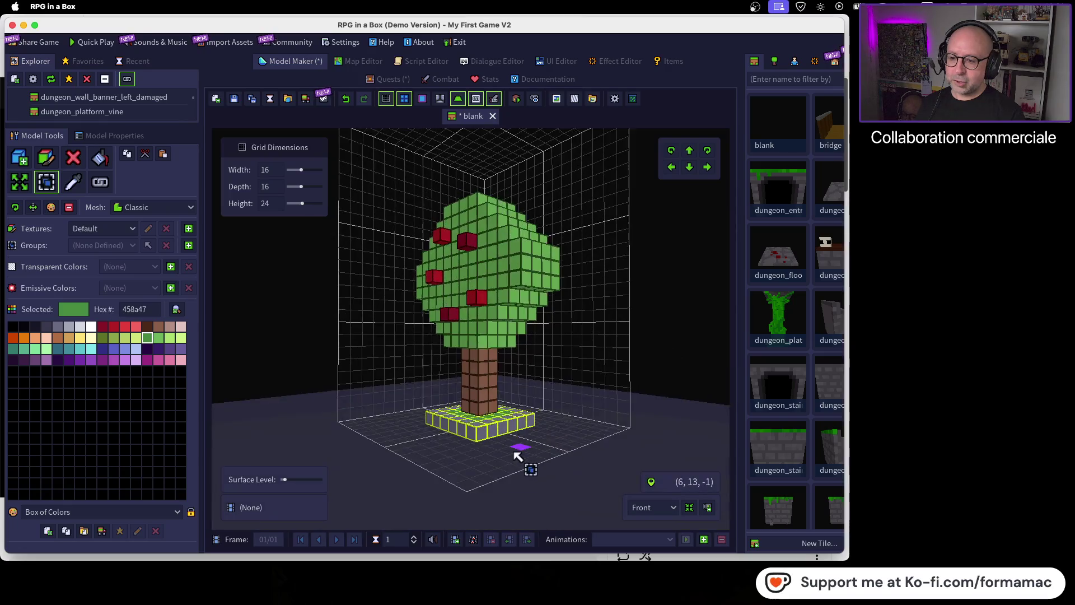
pyautogui.click(22, 186)
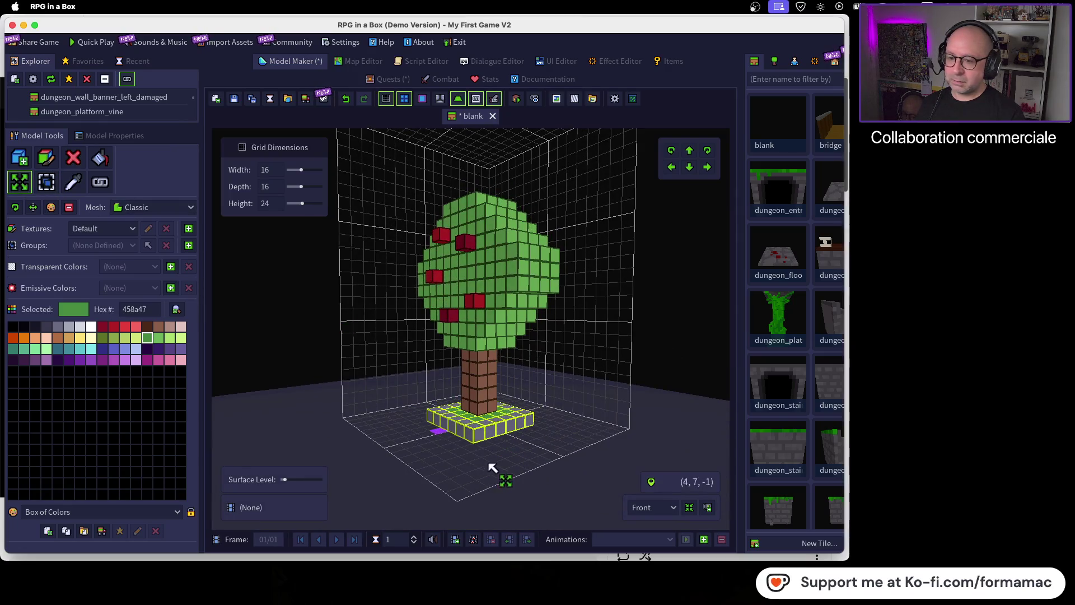
pyautogui.moveTo(499, 433)
pyautogui.mouseDown()
pyautogui.moveTo(444, 449)
pyautogui.moveTo(504, 431)
pyautogui.moveTo(444, 409)
pyautogui.moveTo(485, 439)
pyautogui.moveTo(499, 364)
pyautogui.moveTo(498, 444)
pyautogui.mouseUp()
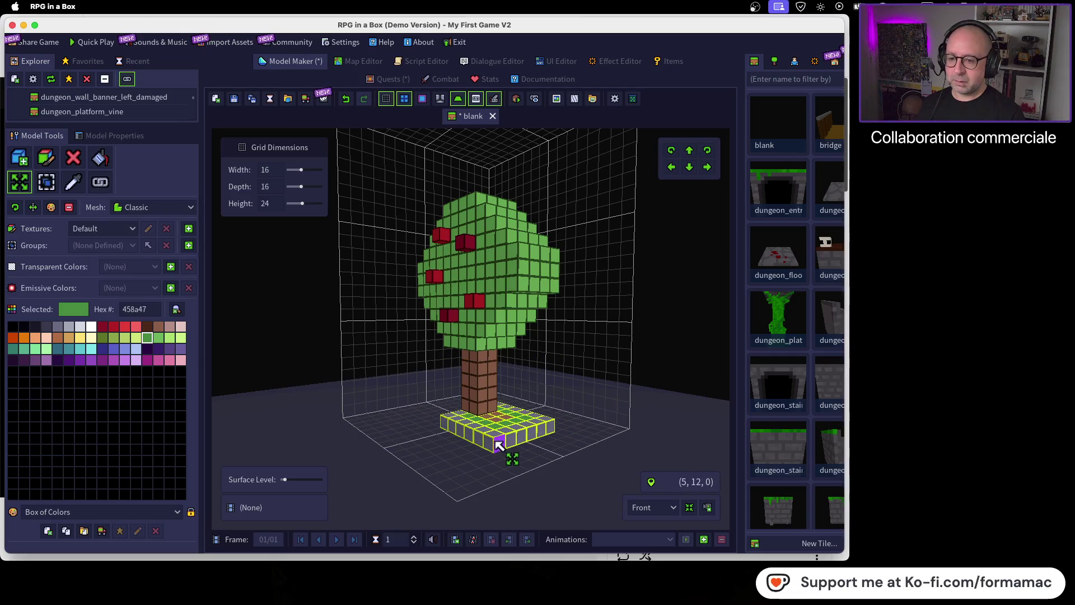
# Step: Orbit around the trunk and base, ending on a raised view looking down on the tree
pyautogui.moveTo(437, 396)
pyautogui.mouseDown()
pyautogui.moveTo(512, 448)
pyautogui.moveTo(531, 430)
pyautogui.moveTo(493, 425)
pyautogui.mouseUp()
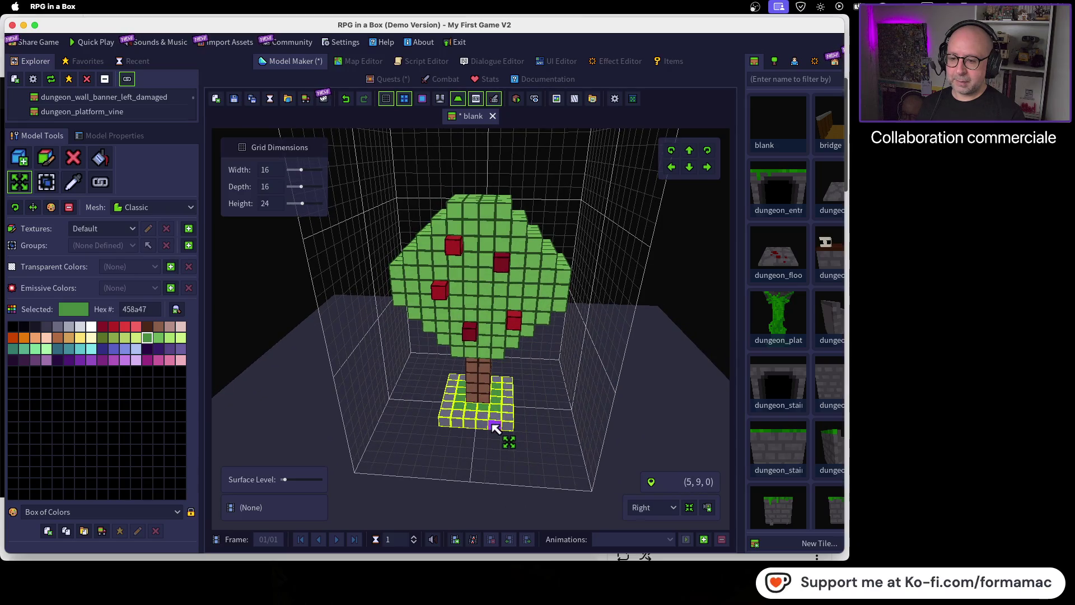
pyautogui.moveTo(561, 456)
pyautogui.mouseDown()
pyautogui.moveTo(557, 334)
pyautogui.moveTo(533, 439)
pyautogui.mouseUp()
pyautogui.scroll(5, 518, 453)
pyautogui.scroll(-3, 518, 453)
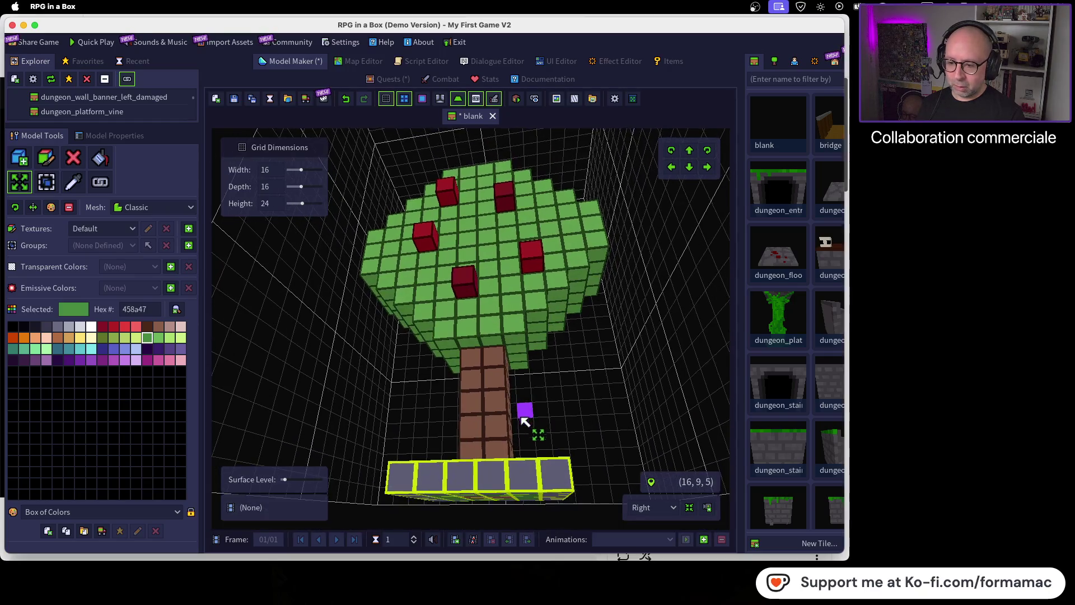
pyautogui.scroll(3, 518, 457)
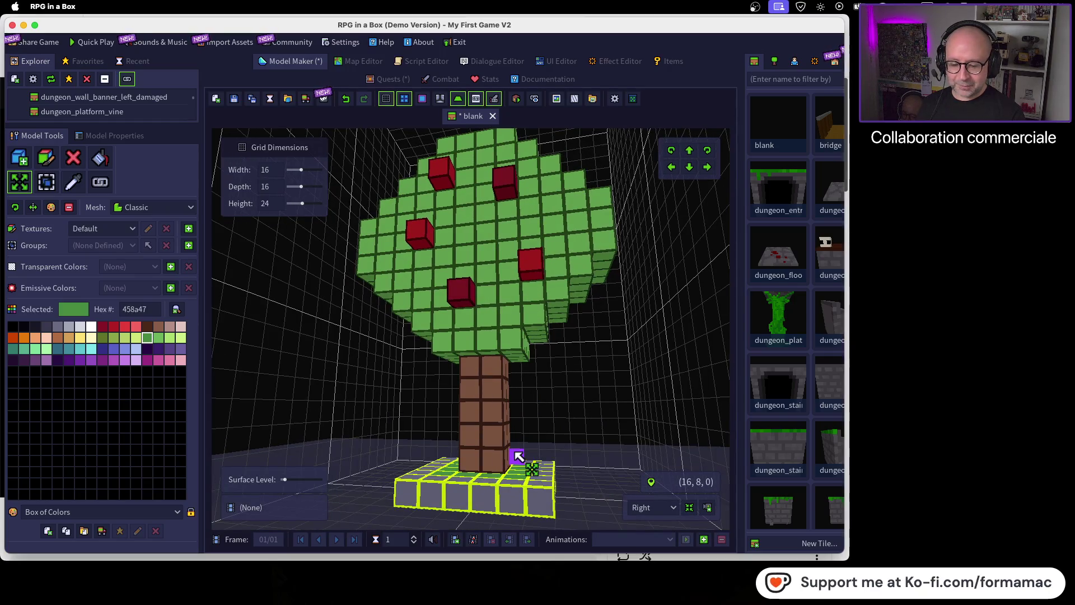
pyautogui.scroll(-3, 518, 456)
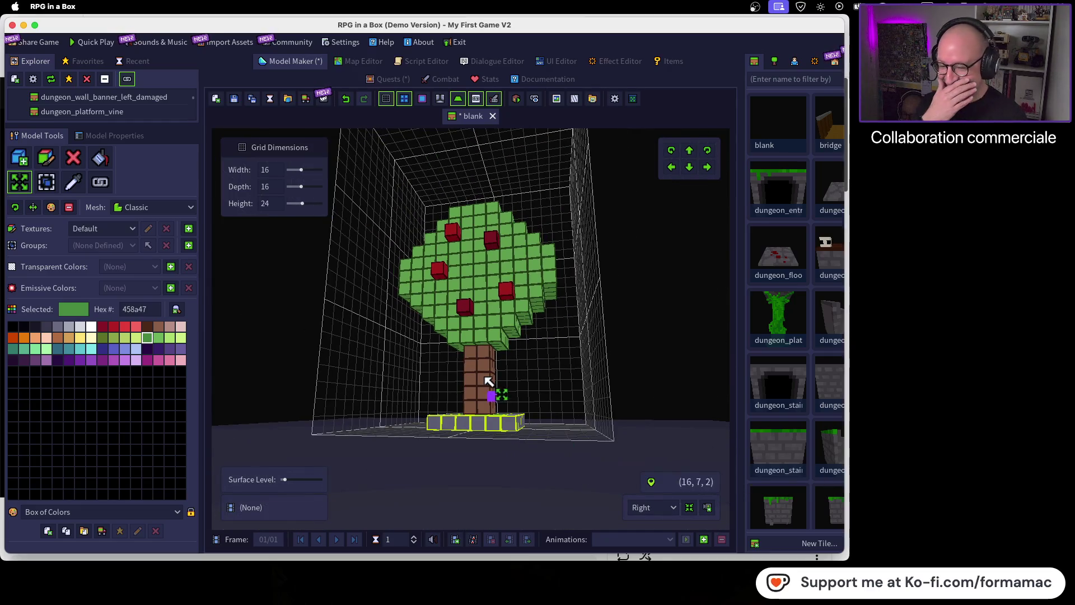
pyautogui.moveTo(505, 408); pyautogui.dragTo(476, 424)
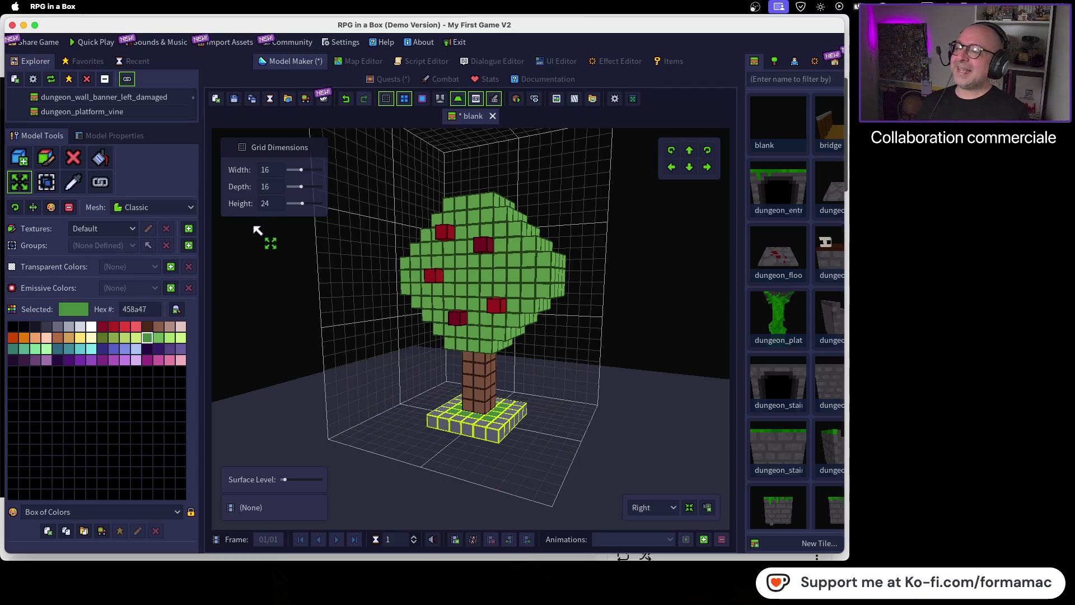
pyautogui.click(17, 158)
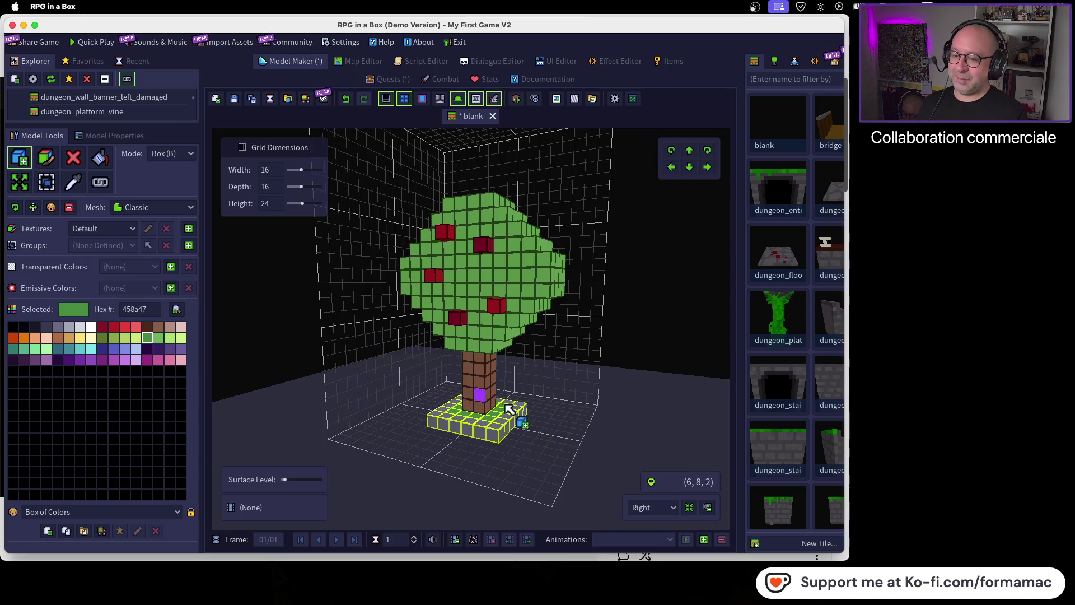
pyautogui.click(558, 419)
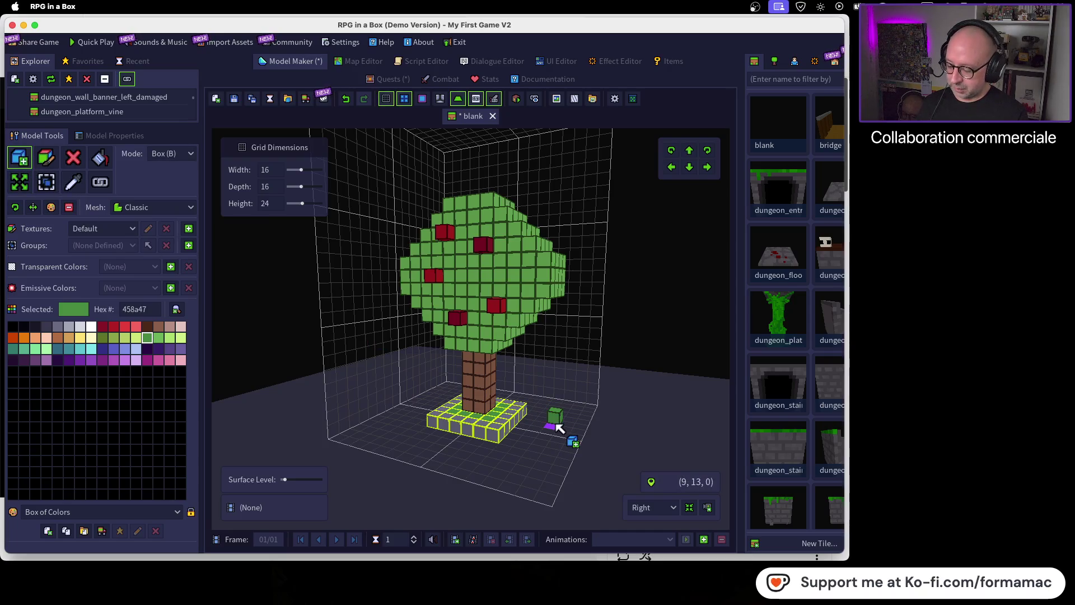
pyautogui.hotkey('ctrl', 'a')
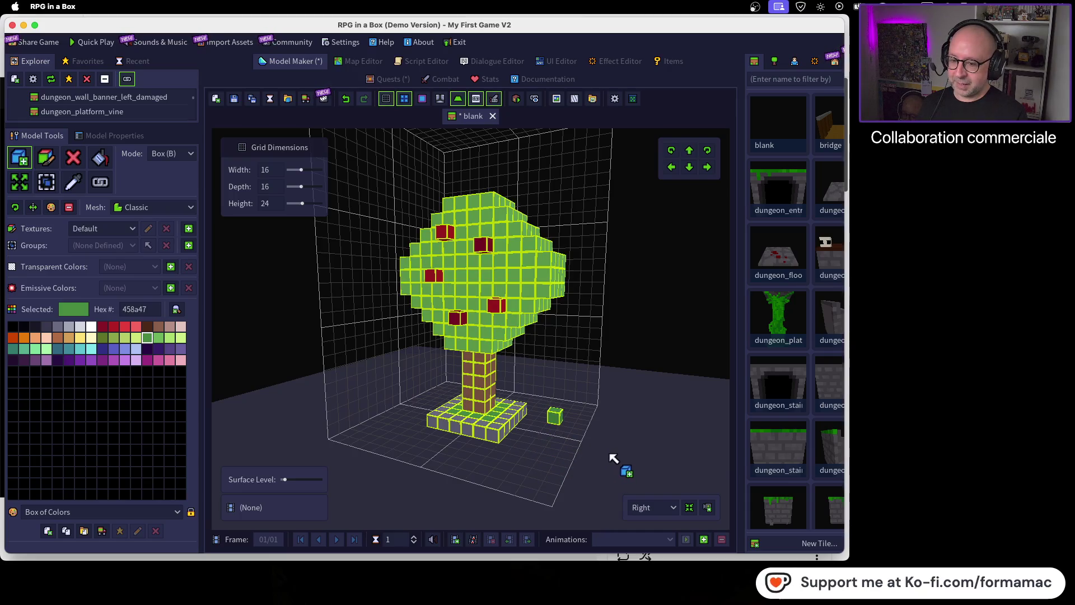
pyautogui.click(46, 181)
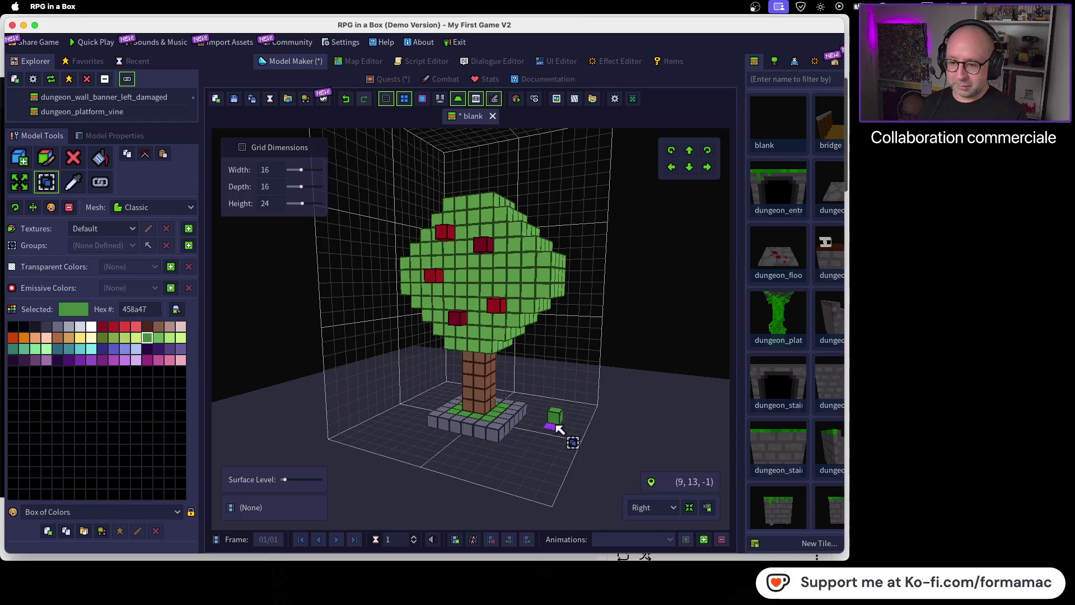
pyautogui.click(71, 162)
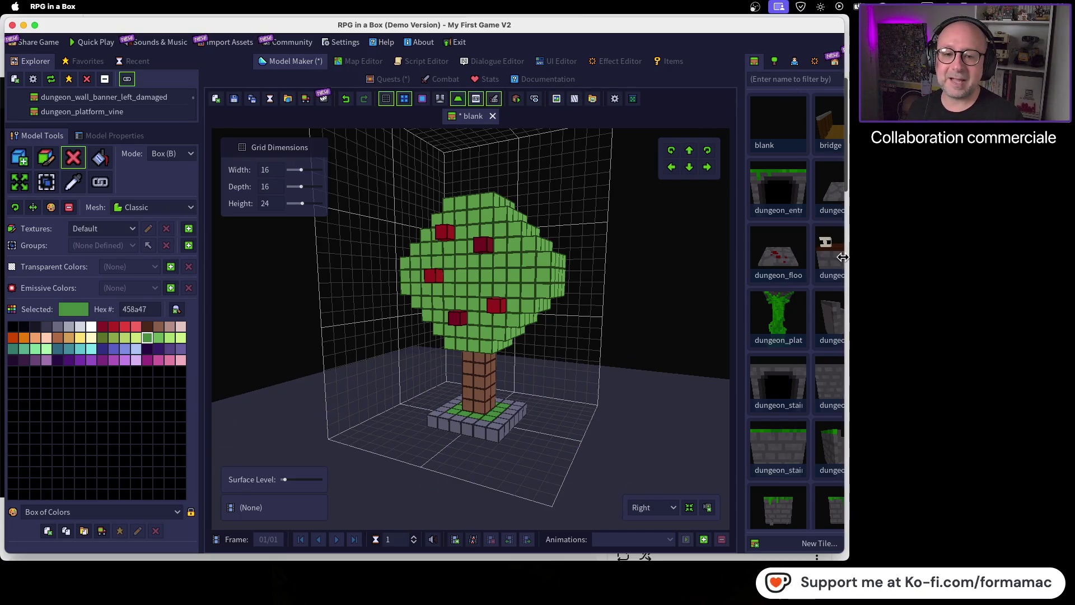
pyautogui.moveTo(845, 248); pyautogui.dragTo(907, 247)
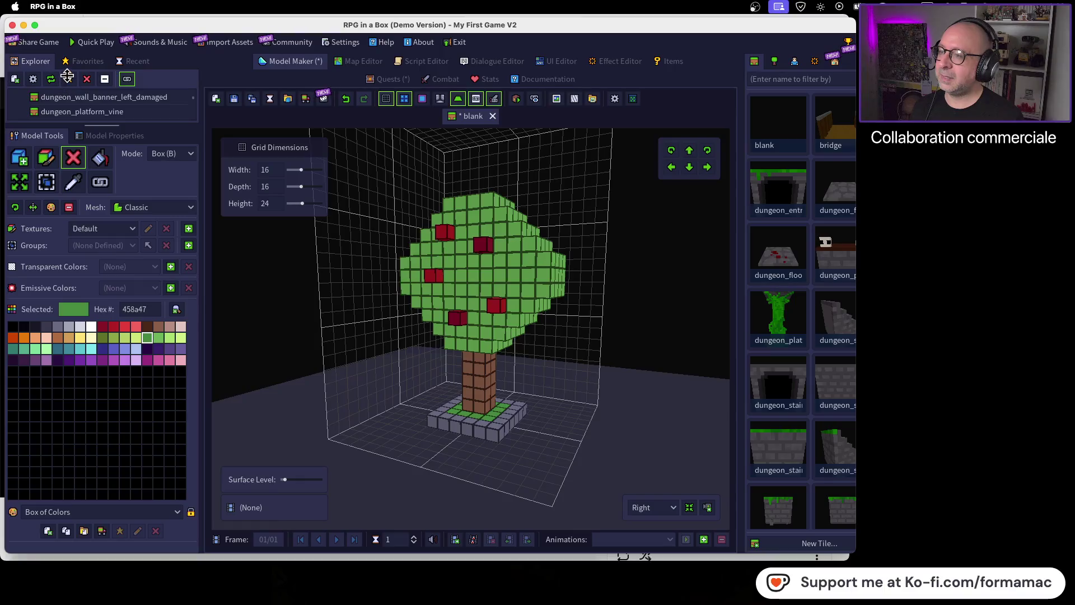
pyautogui.moveTo(81, 144)
pyautogui.mouseDown()
pyautogui.moveTo(84, 227)
pyautogui.moveTo(88, 125)
pyautogui.mouseUp()
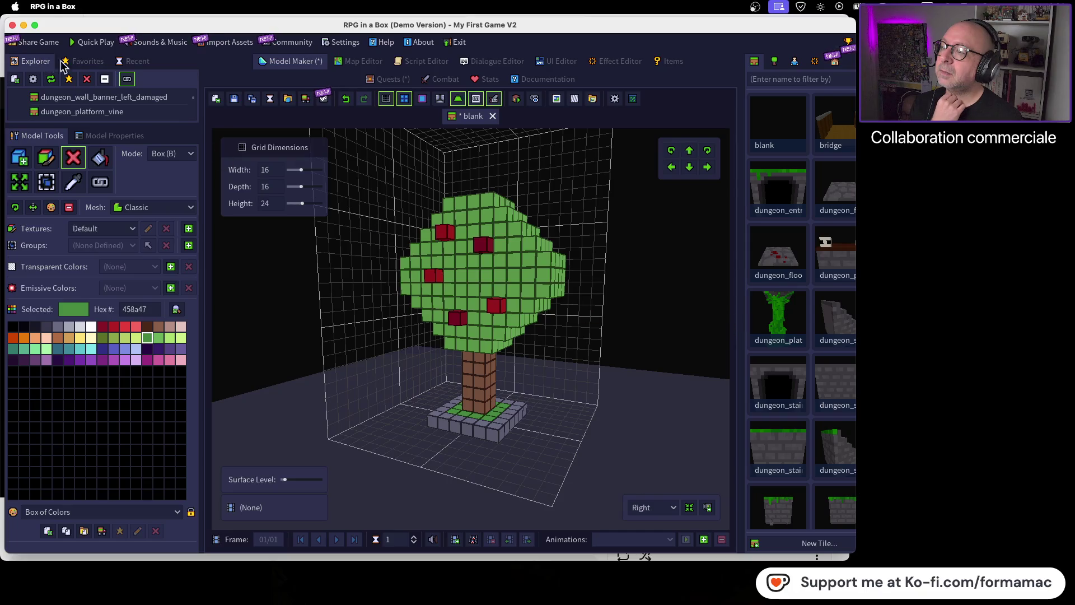
pyautogui.click(80, 66)
pyautogui.click(135, 65)
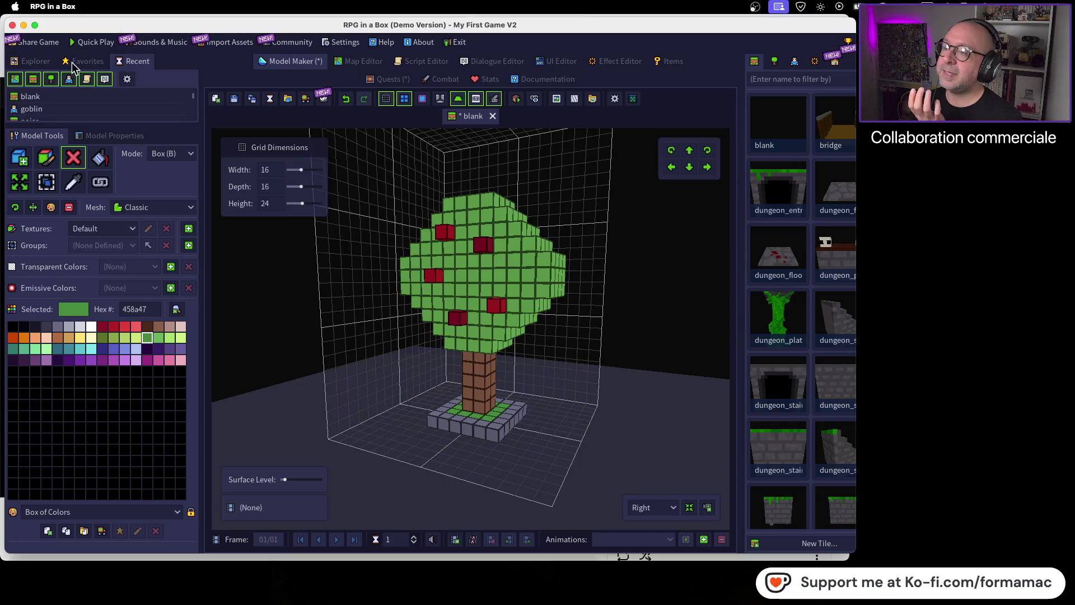
pyautogui.click(35, 61)
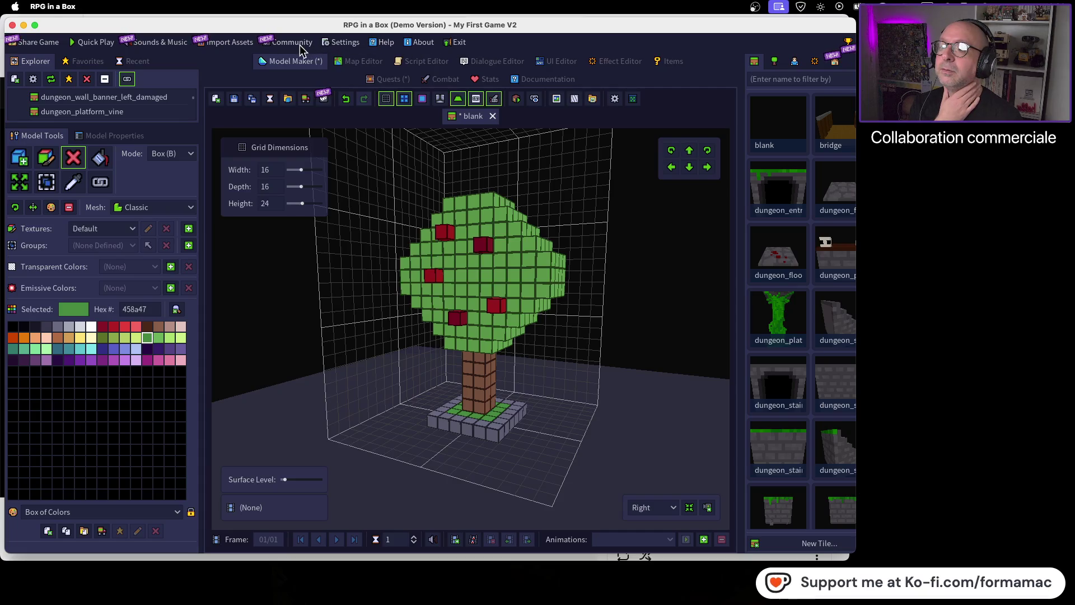
pyautogui.click(344, 46)
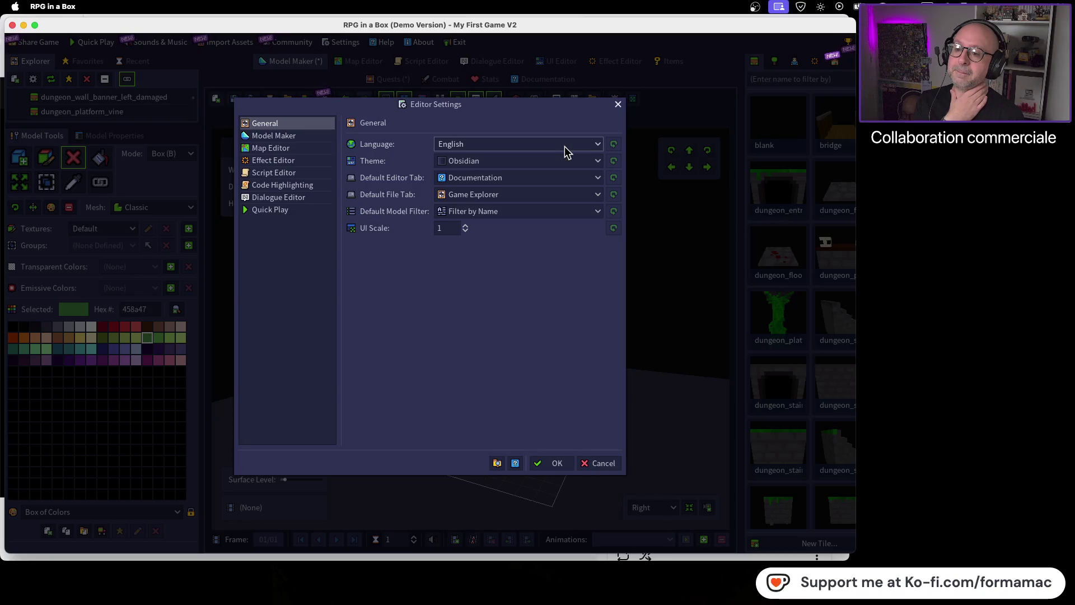
pyautogui.click(618, 104)
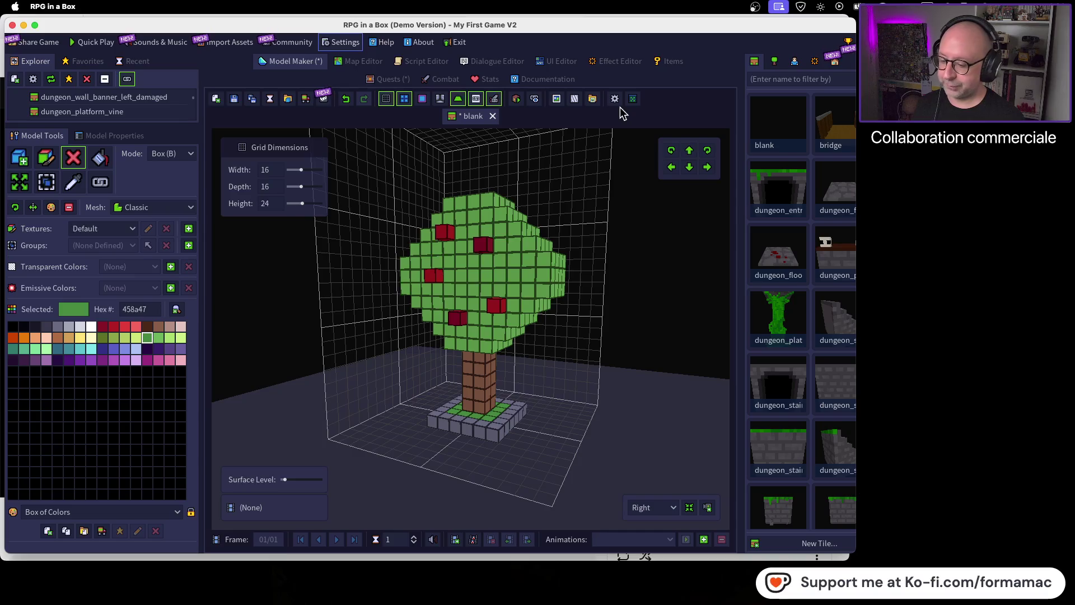
# Step: Watch the Voxel Editor Basics 07 tutorial through the Pick Color Tool, pause it, then go to the RPG in a Box home tab
pyautogui.press('super+Tab')
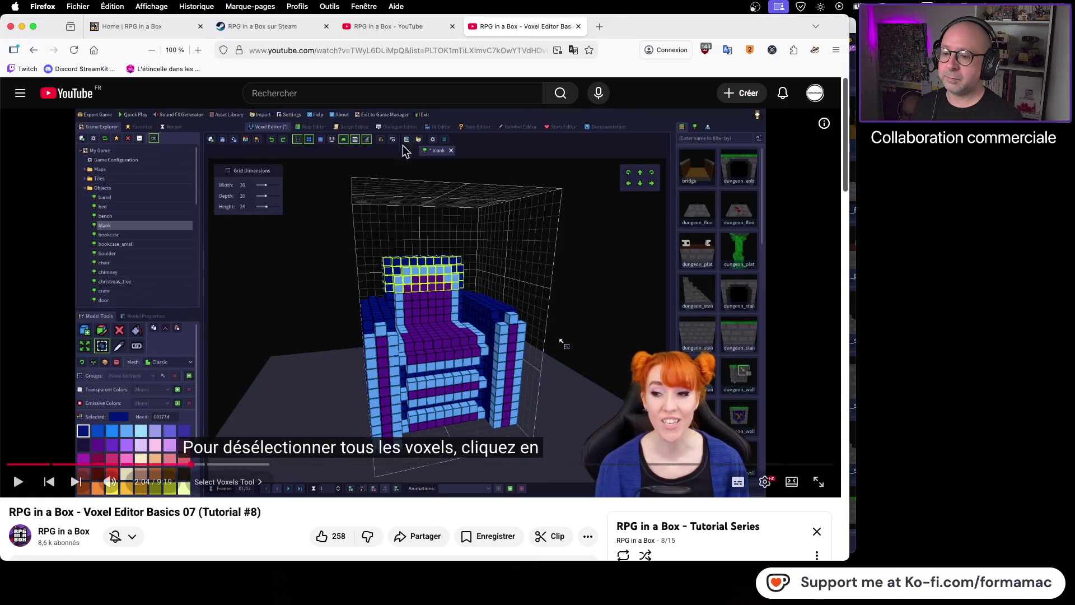
pyautogui.press('space')
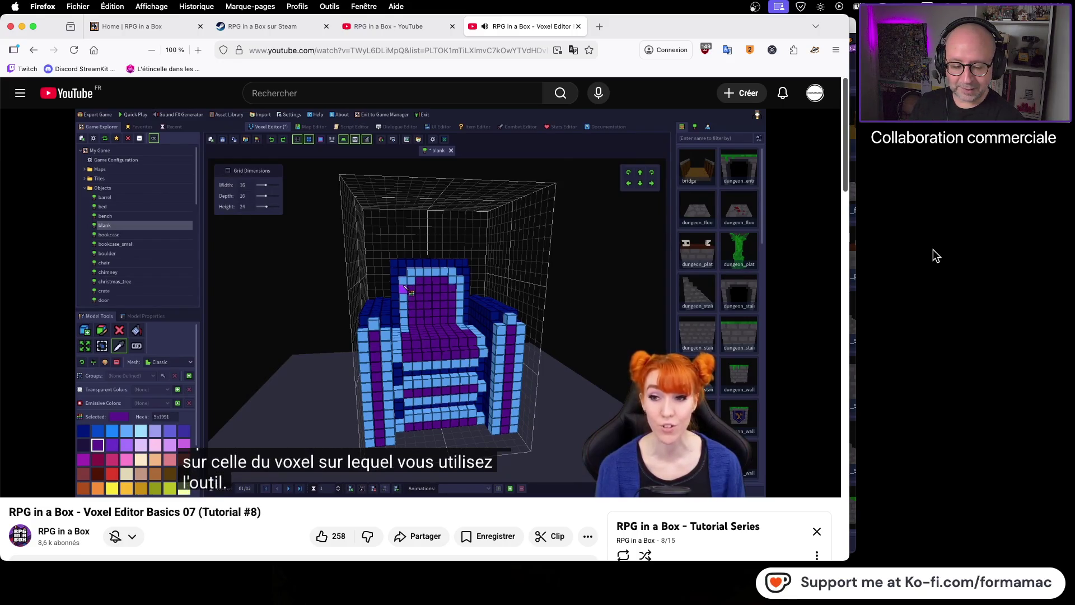
pyautogui.click(439, 349)
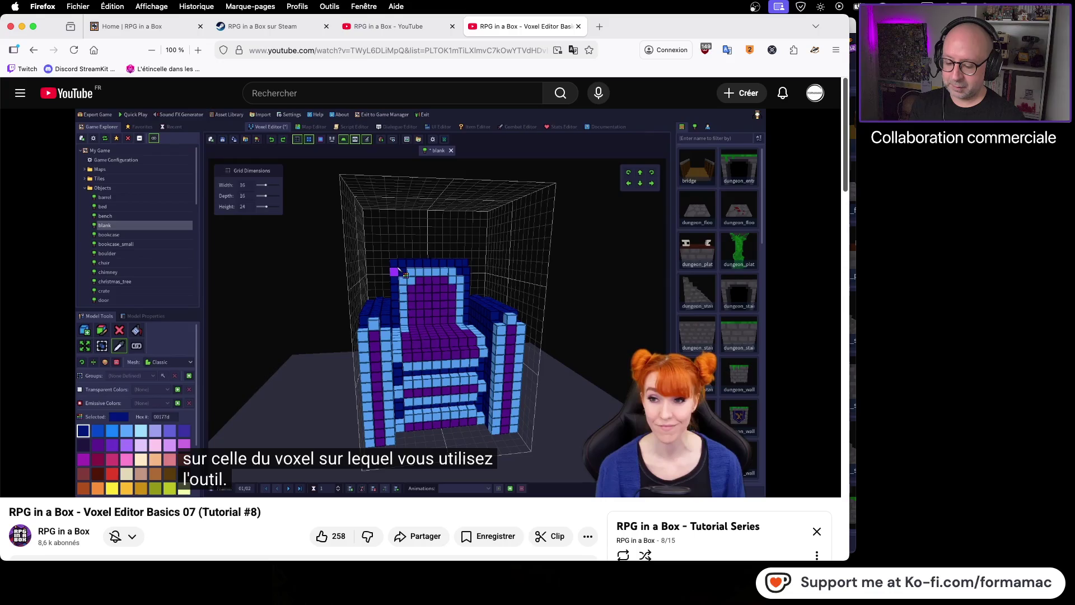
pyautogui.click(124, 26)
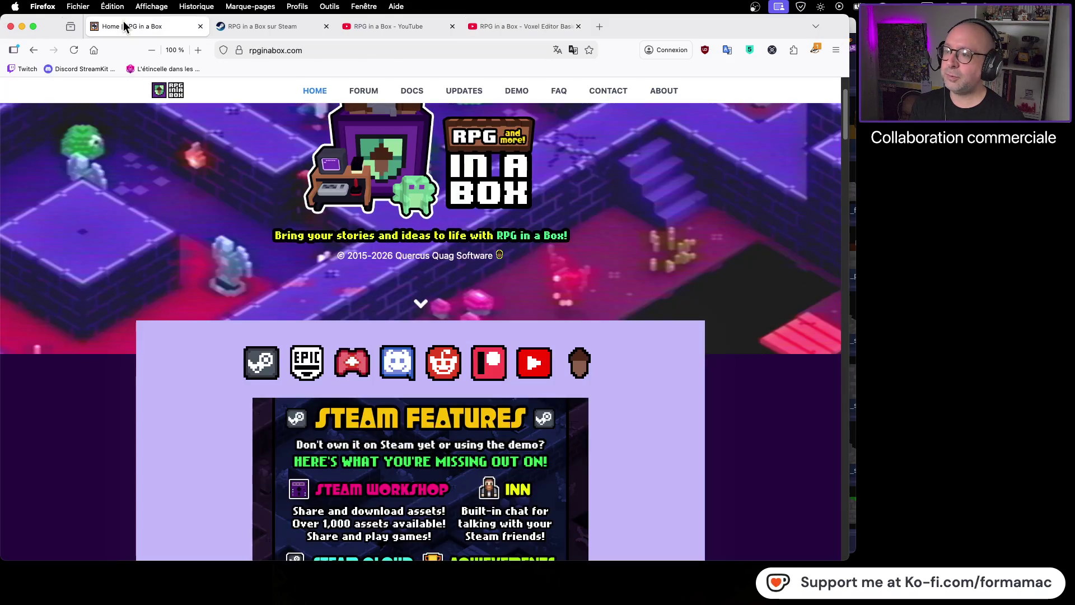
pyautogui.scroll(-5, 562, 265)
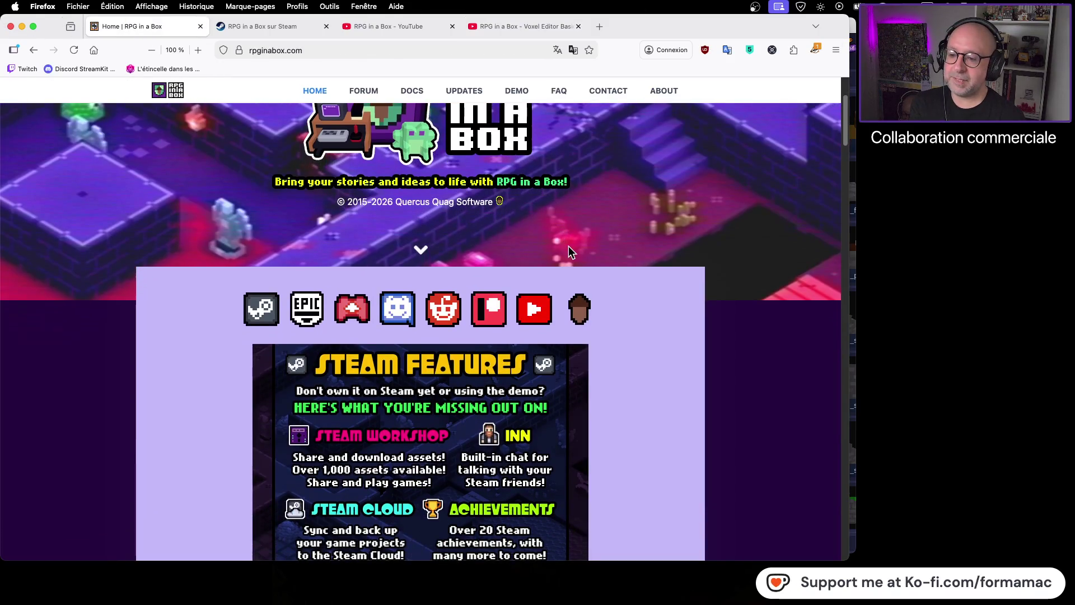
pyautogui.scroll(-5, 667, 256)
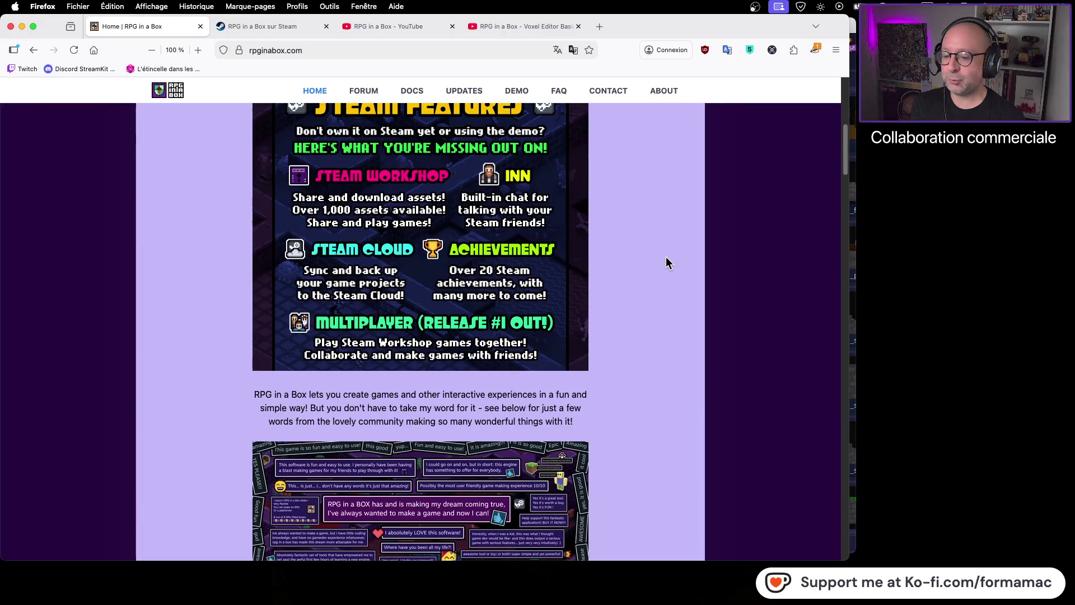
pyautogui.scroll(5, 664, 259)
pyautogui.scroll(3, 663, 264)
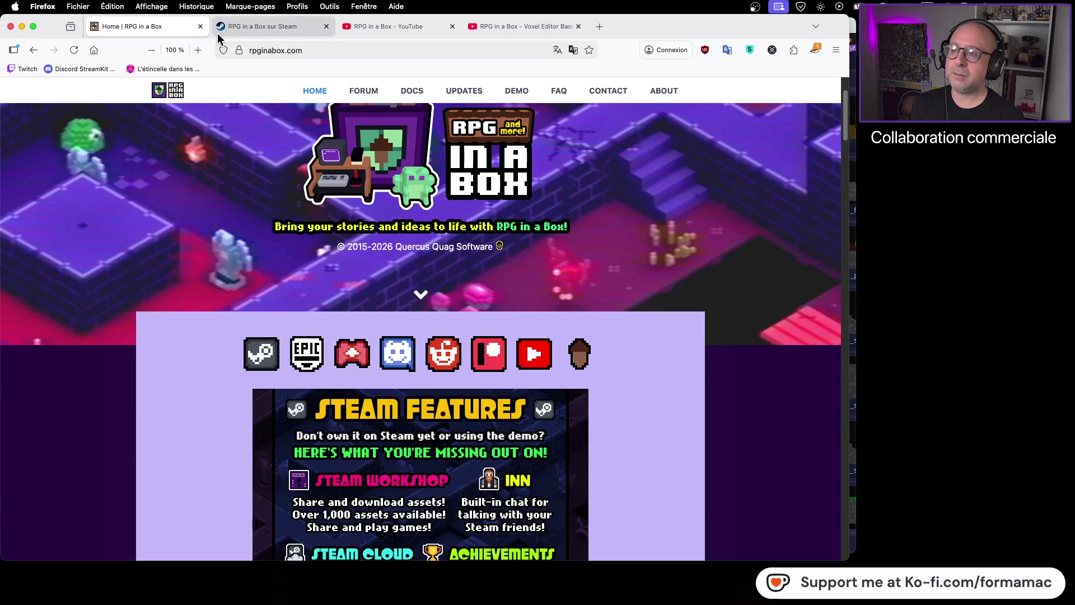
pyautogui.click(287, 26)
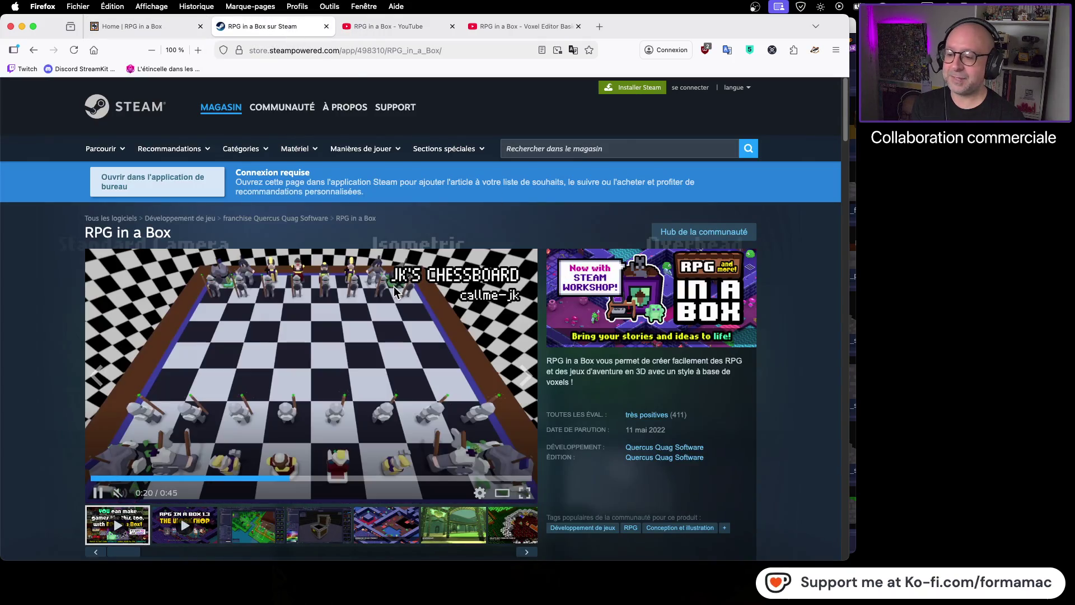
# Step: Browse the RPG in a Box Steam page, pause its trailer, and open a new blank tab
pyautogui.scroll(-2, 114, 552)
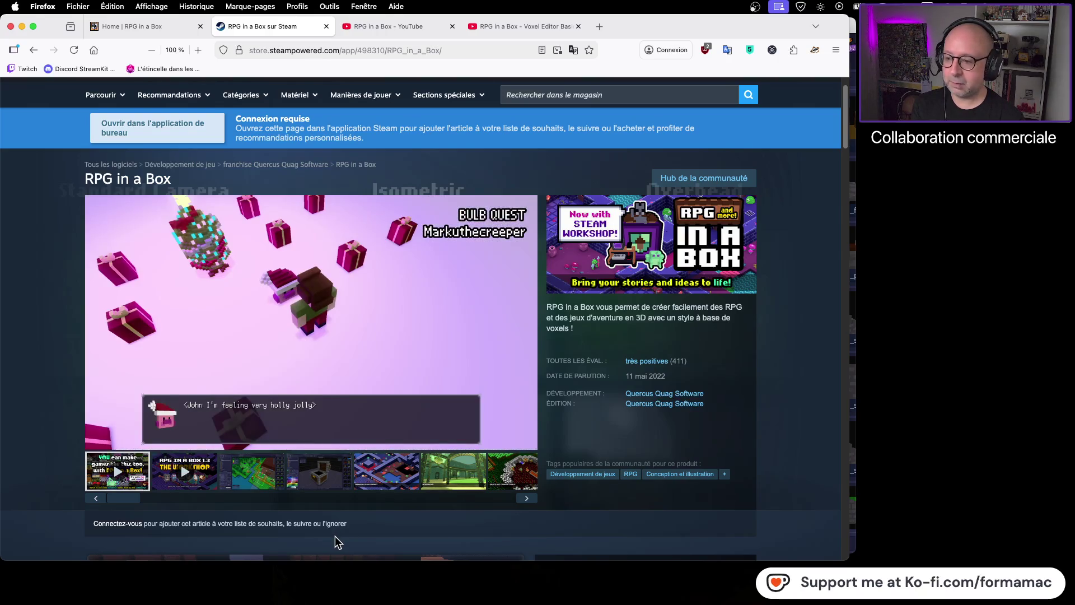
pyautogui.click(296, 382)
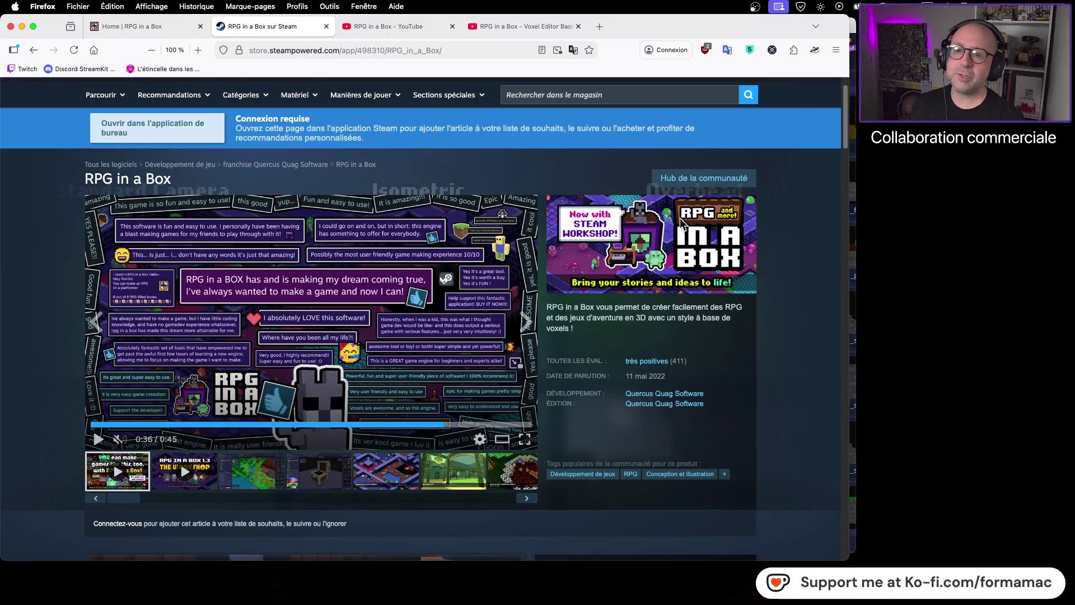
pyautogui.click(599, 26)
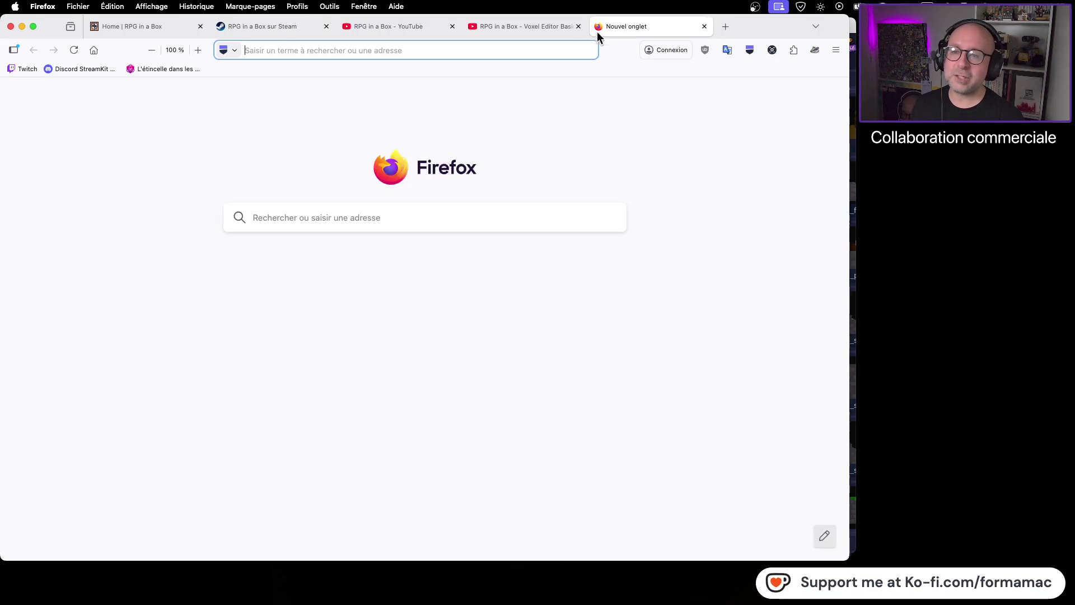
# Step: Search Startpage for 'magical voxel' and open the MagicaVoxel website on ephtracy.github.io
pyautogui.click(361, 227)
pyautogui.write('magica')
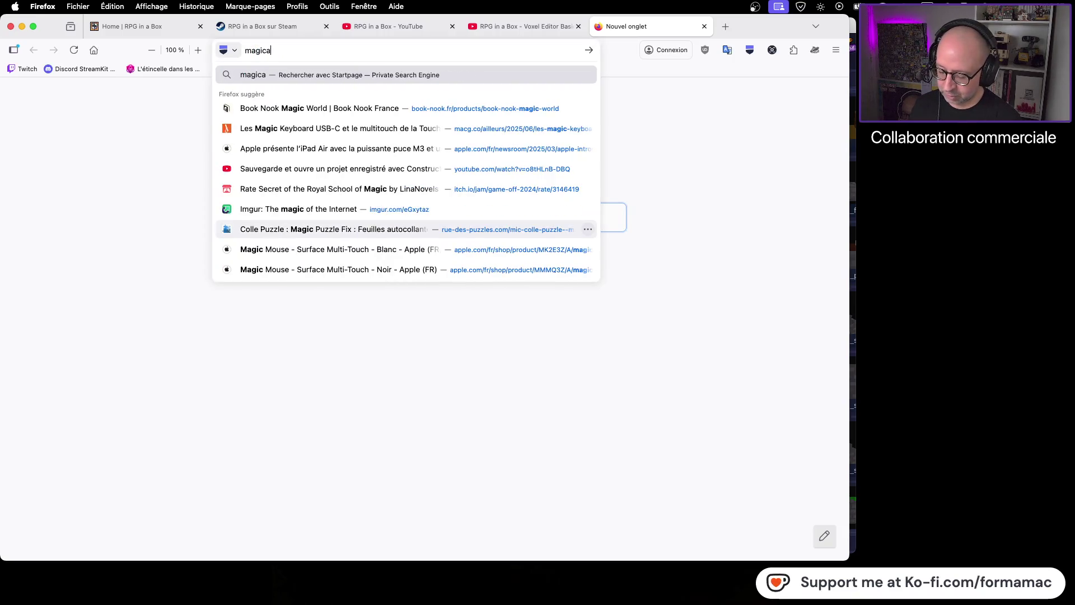
pyautogui.write('l voxel')
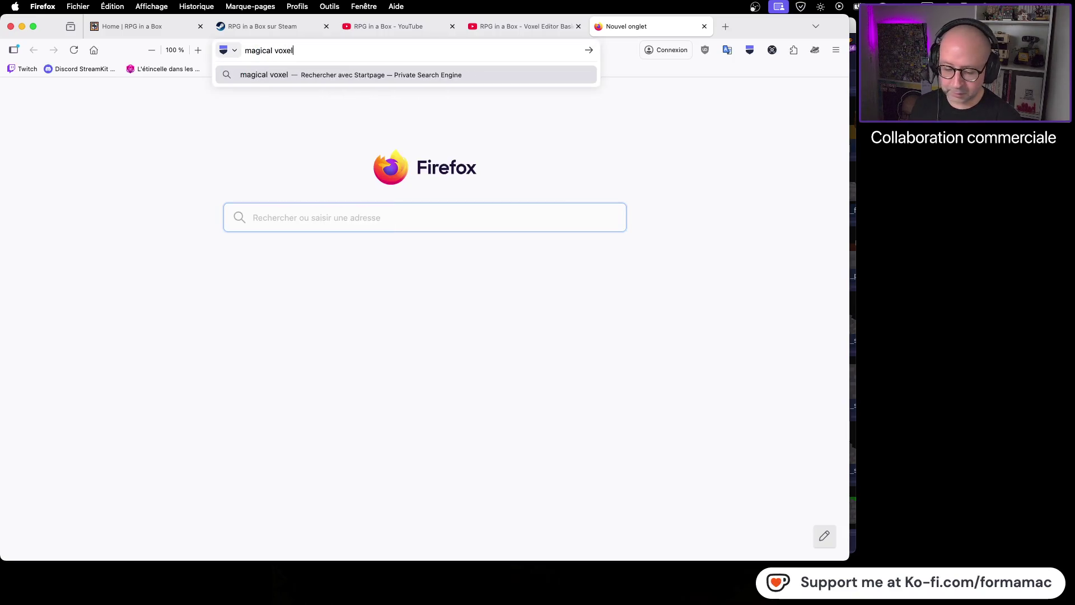
pyautogui.press('Return')
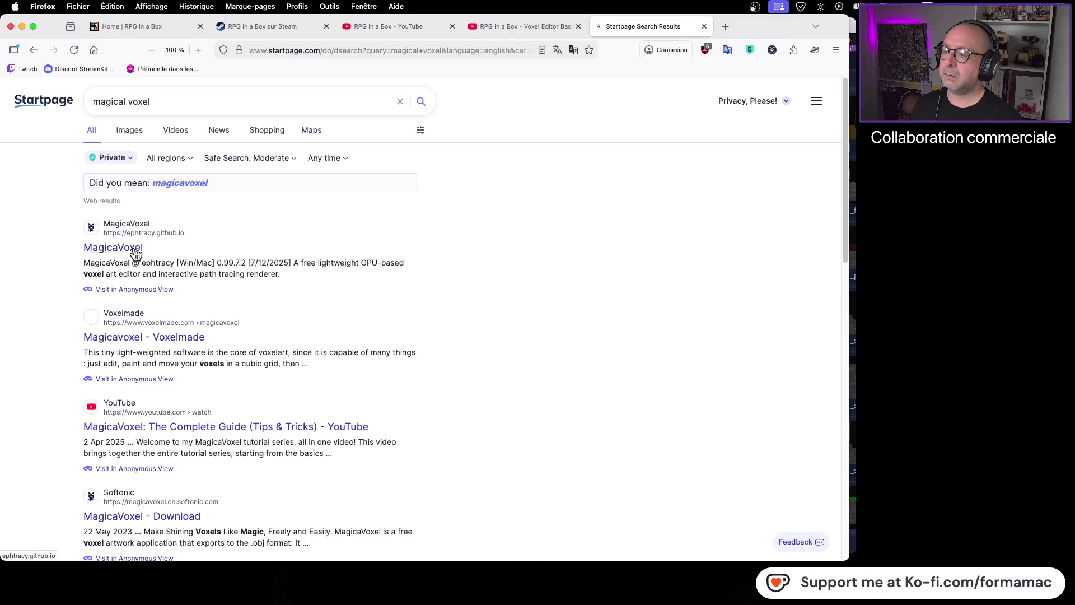
pyautogui.click(136, 253)
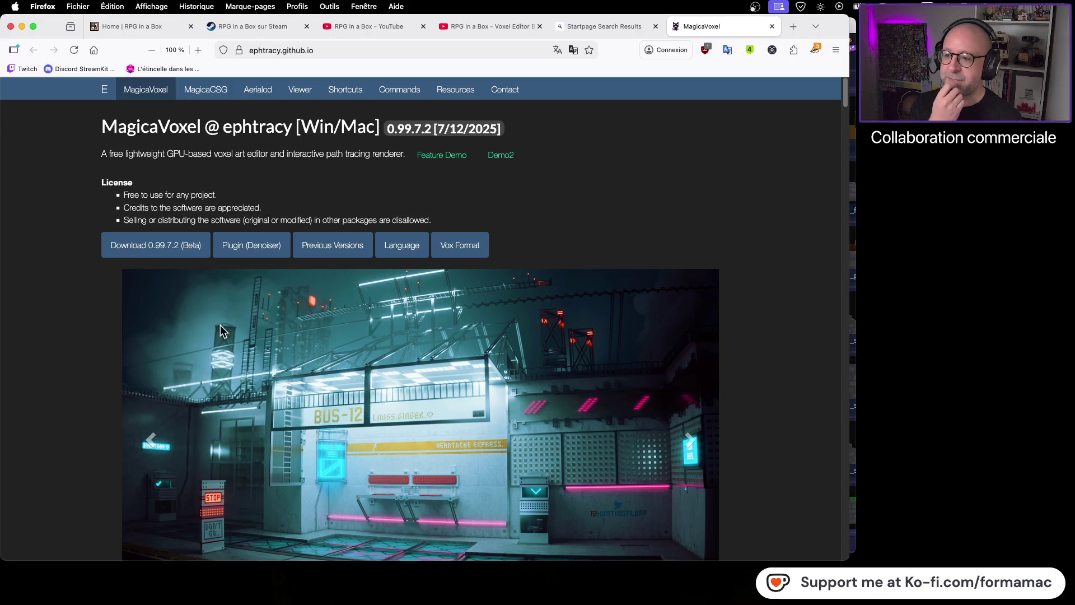
# Step: Glance at the RPG in a Box home tab, then return to the MagicaVoxel page
pyautogui.click(143, 27)
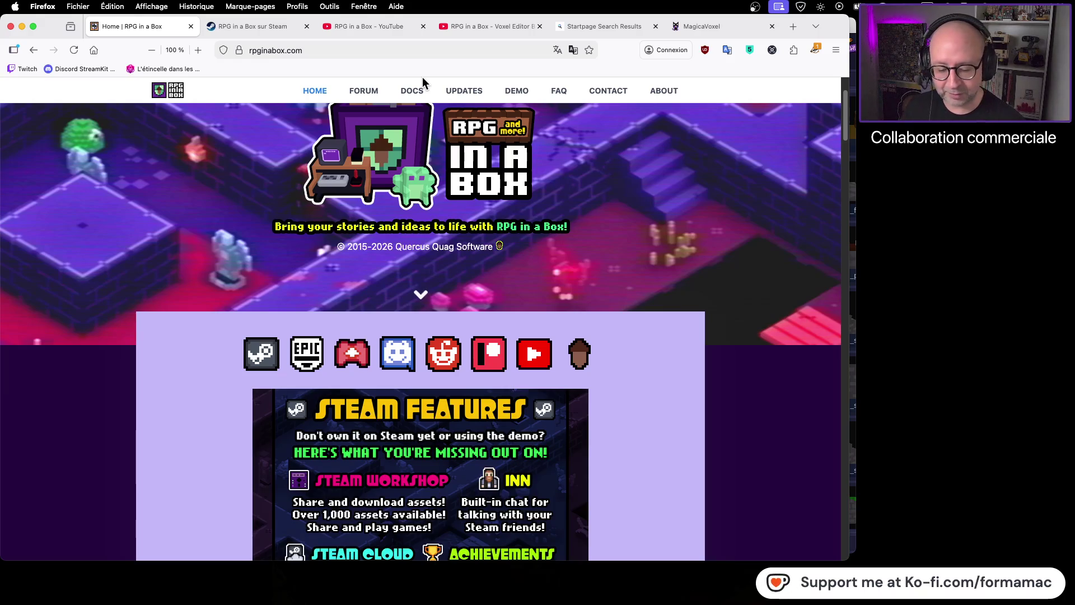
pyautogui.click(702, 26)
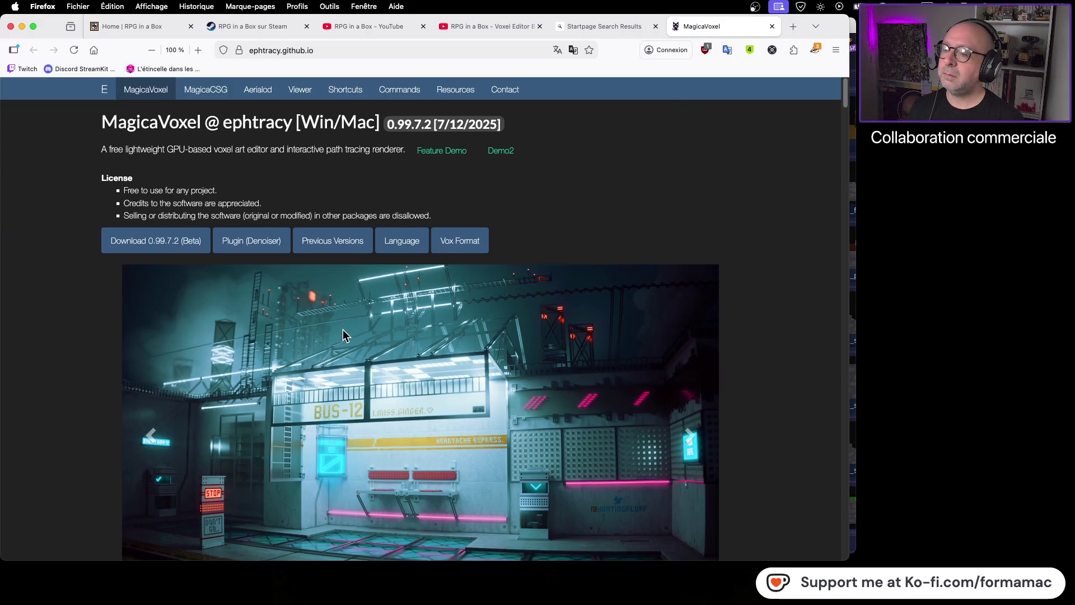
pyautogui.scroll(-5, 343, 329)
pyautogui.scroll(3, 343, 331)
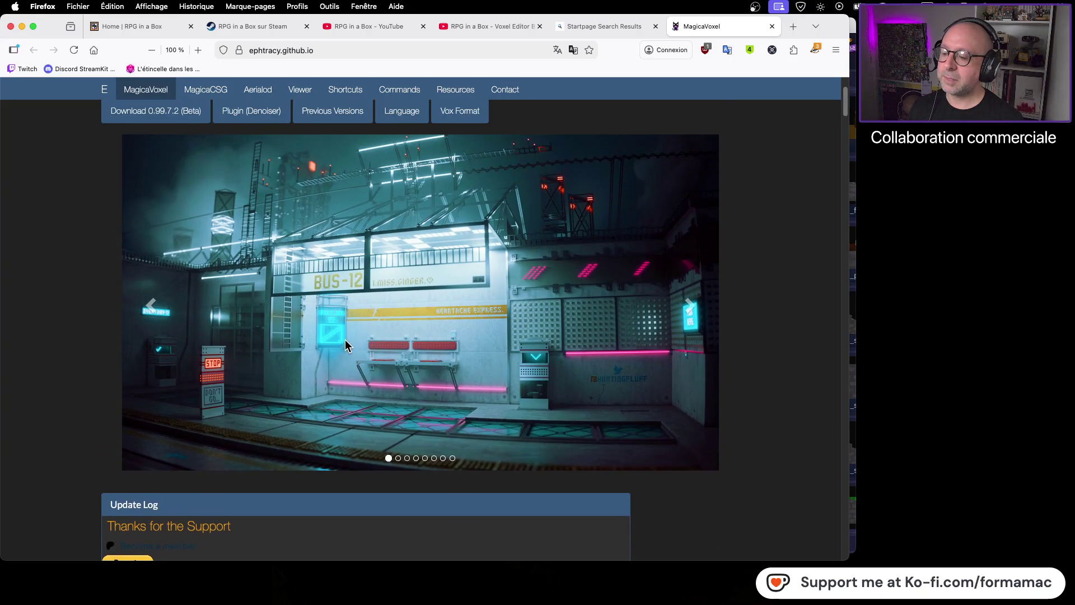
# Step: Flip the showcase carousel to the cathedral and voxel factory renders, then open the Language folder
pyautogui.click(398, 459)
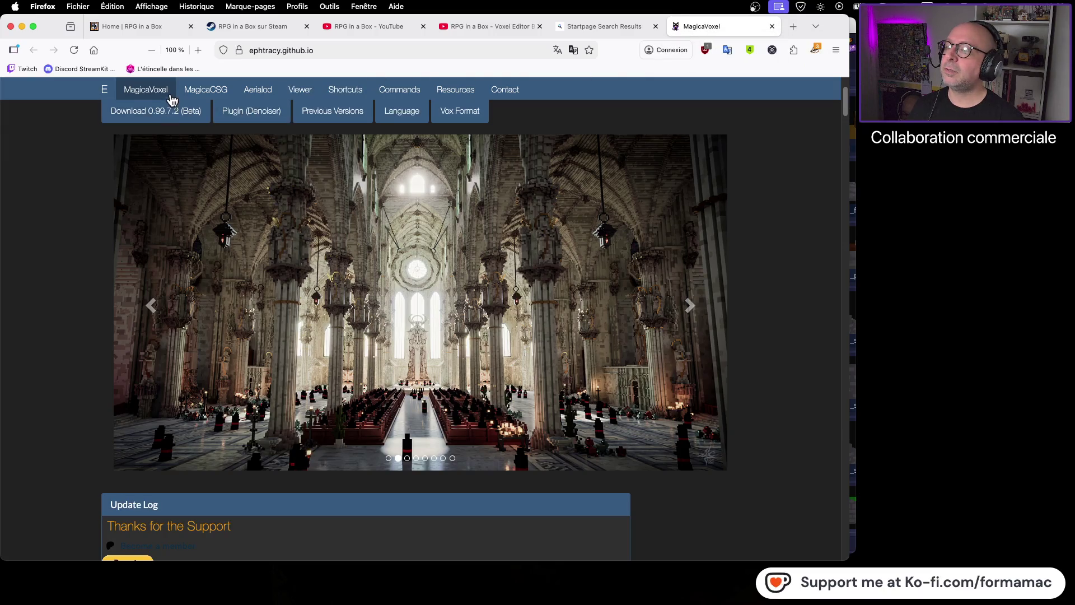
pyautogui.scroll(-2, 353, 278)
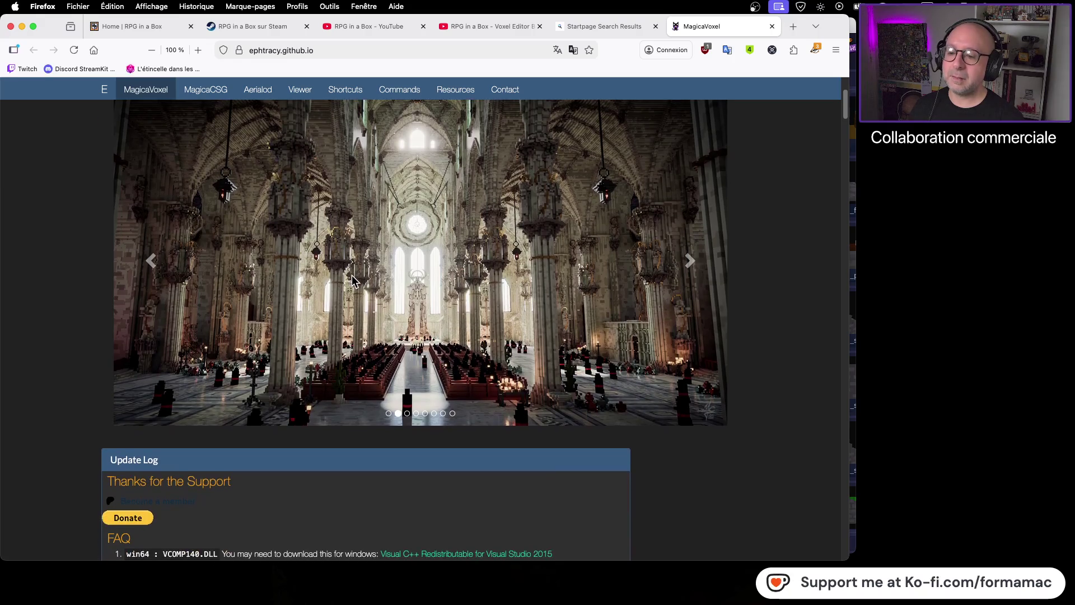
pyautogui.click(407, 414)
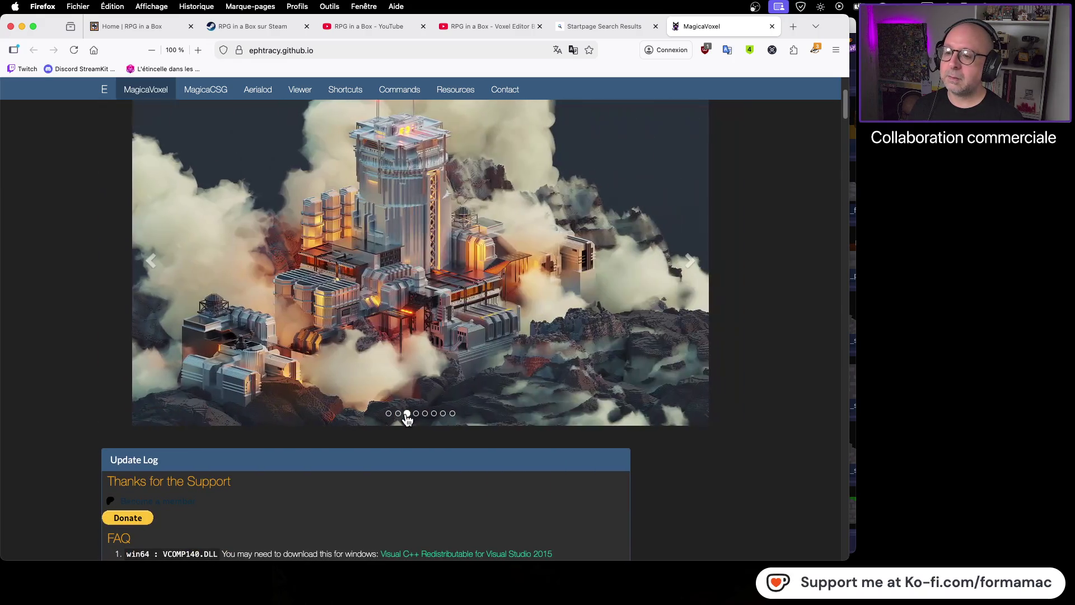
pyautogui.scroll(2, 297, 259)
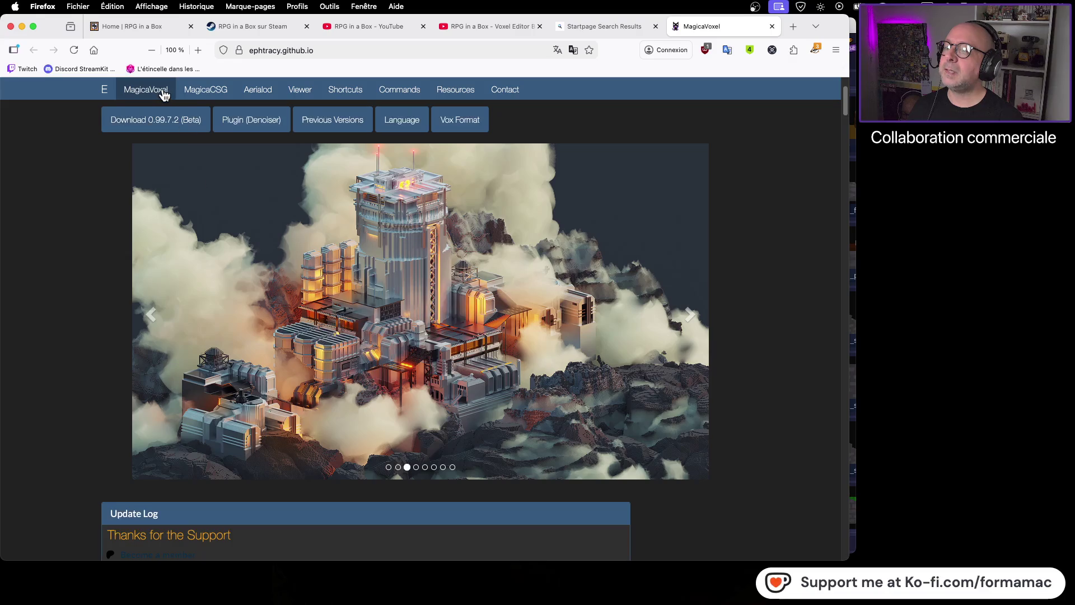
pyautogui.scroll(5, 327, 336)
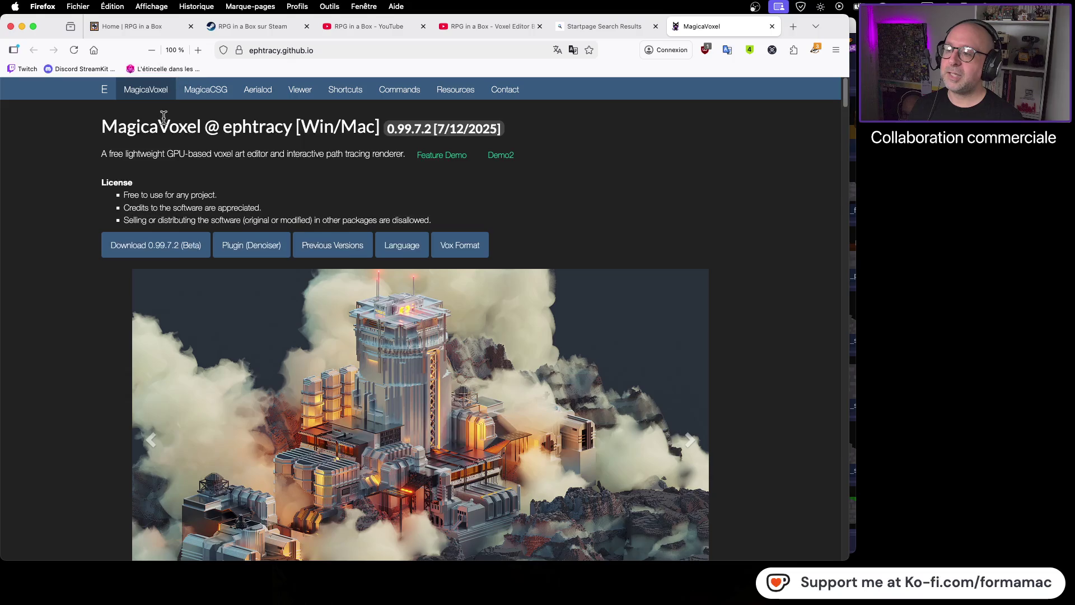
pyautogui.scroll(-5, 275, 196)
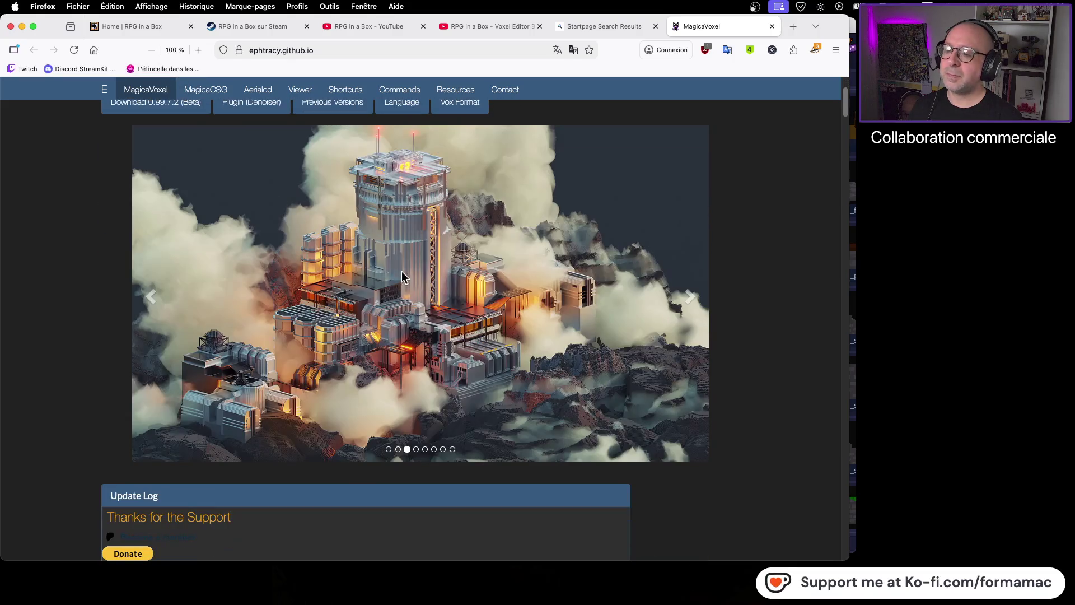
pyautogui.scroll(-5, 449, 442)
pyautogui.scroll(-10, 443, 446)
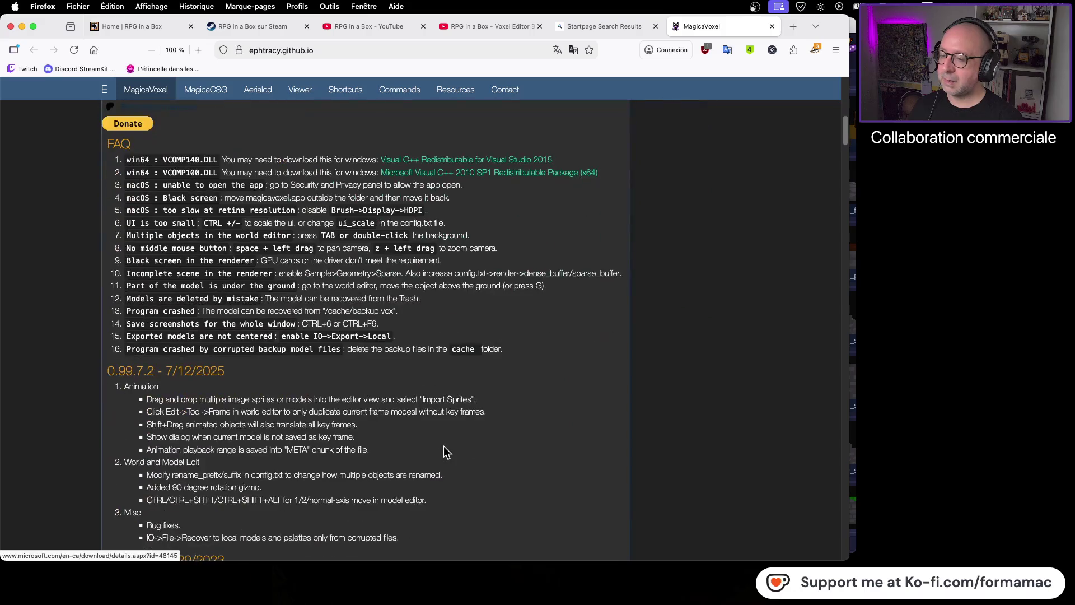
pyautogui.scroll(15, 437, 439)
pyautogui.scroll(1, 438, 444)
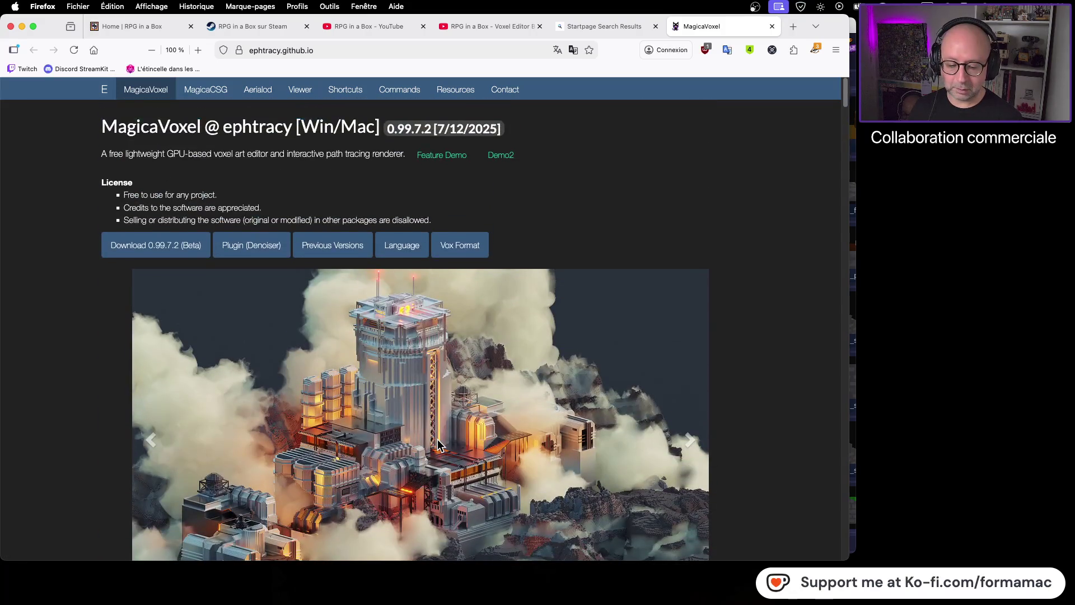
pyautogui.click(400, 250)
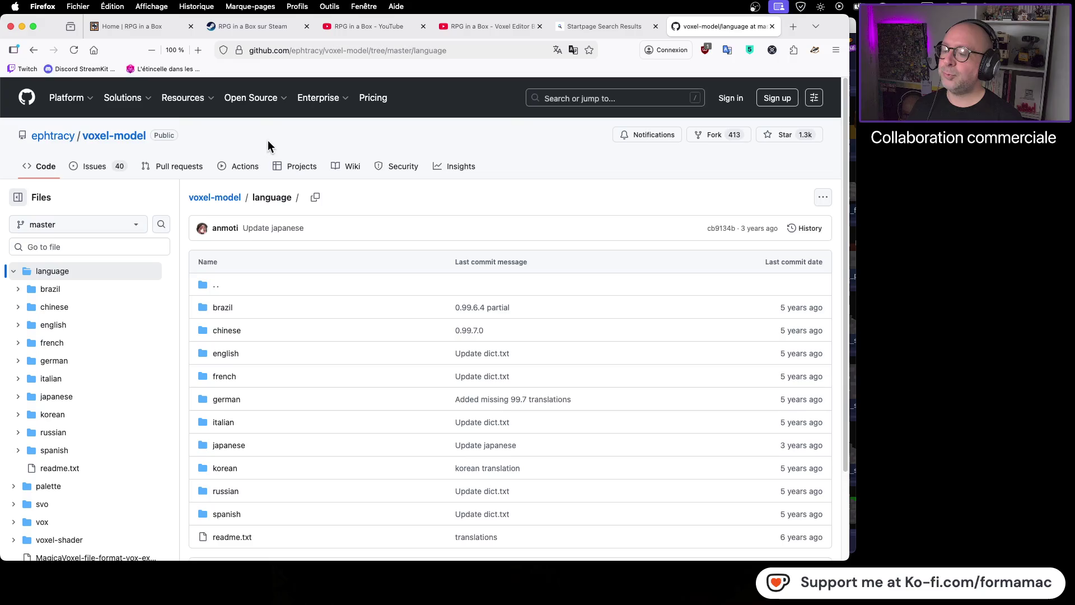
# Step: Return to the MagicaVoxel home page and step the showcase through slides four, five, seven and eight
pyautogui.click(27, 52)
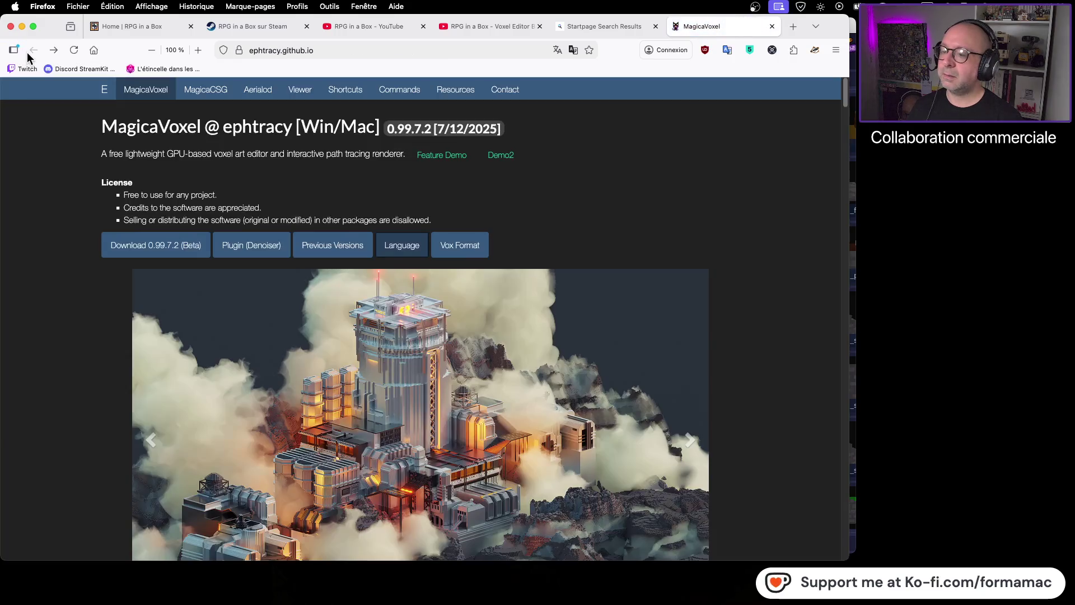
pyautogui.scroll(-5, 356, 400)
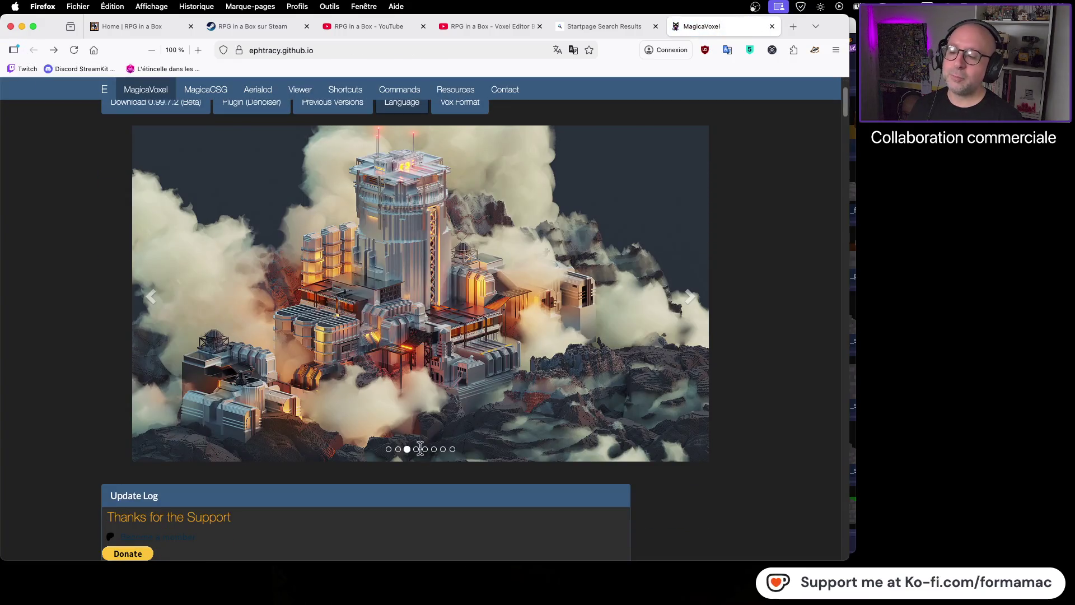
pyautogui.click(417, 450)
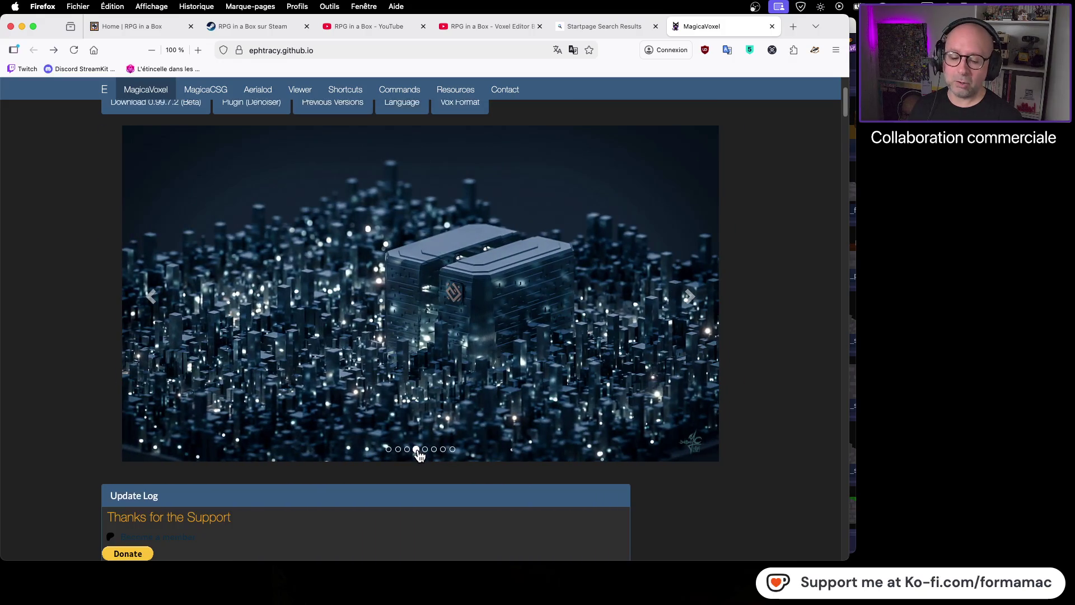
pyautogui.click(426, 451)
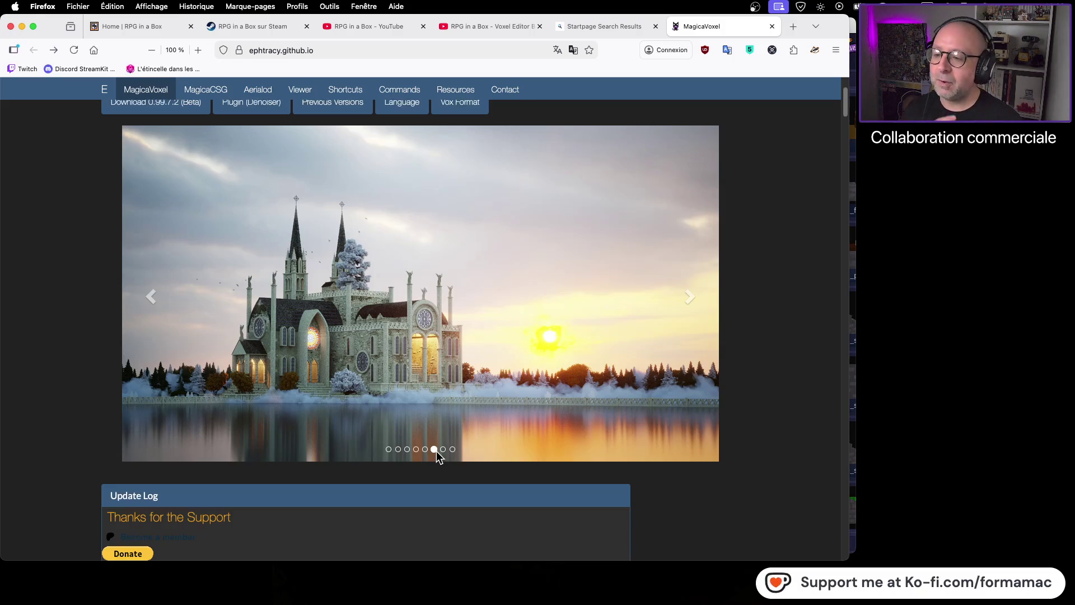
pyautogui.click(443, 449)
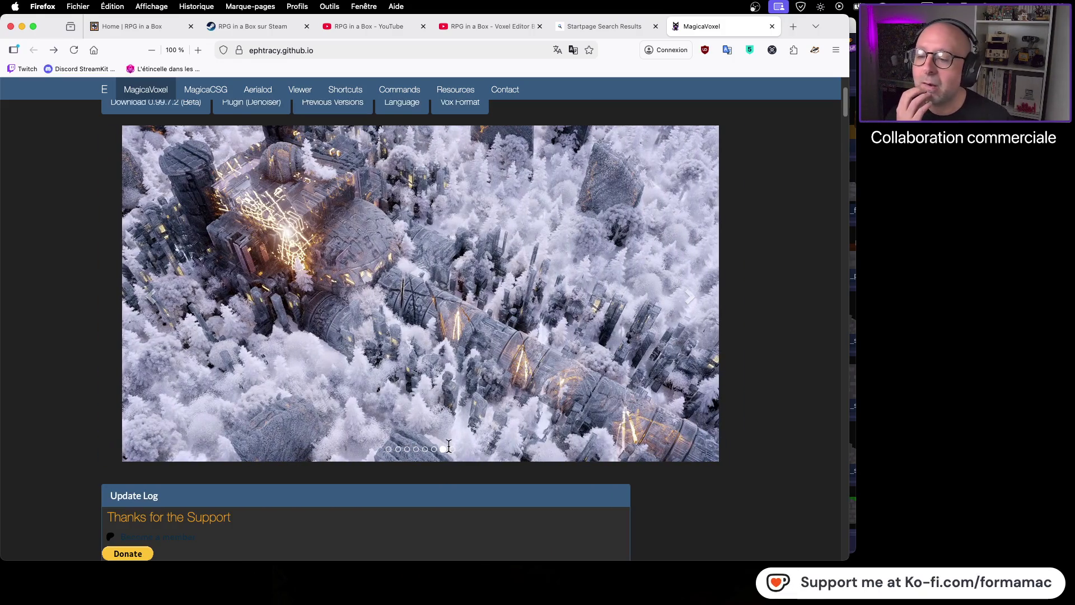
pyautogui.click(453, 449)
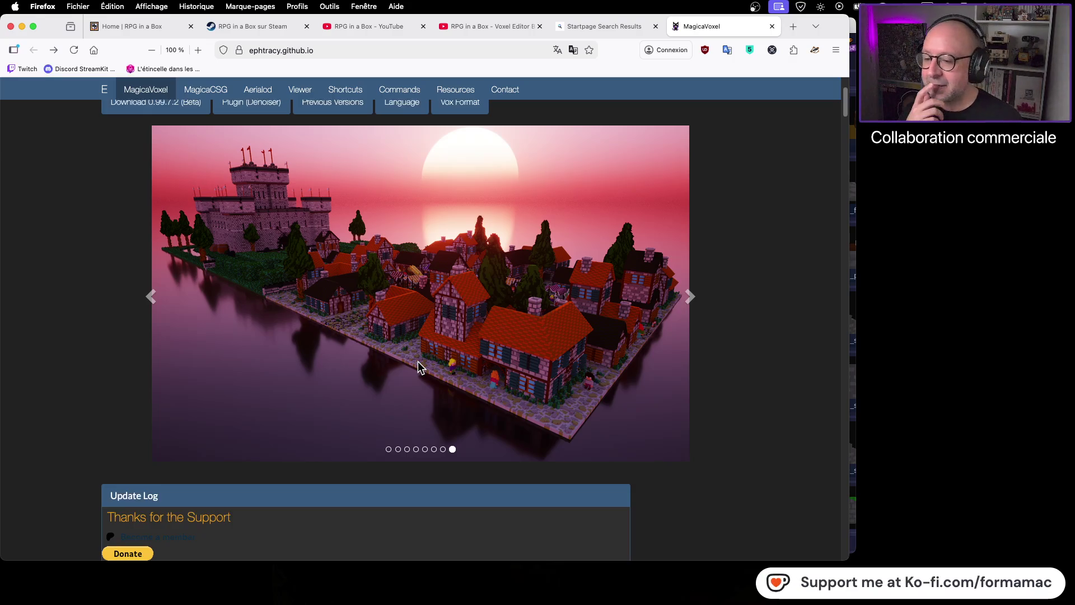
pyautogui.scroll(3, 400, 350)
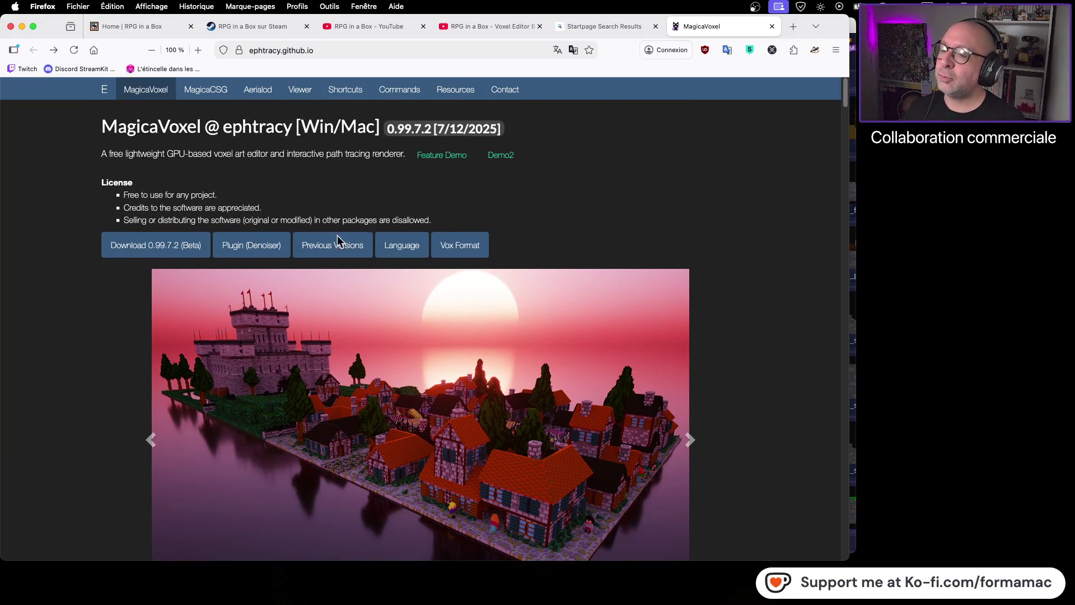
pyautogui.scroll(-5, 469, 319)
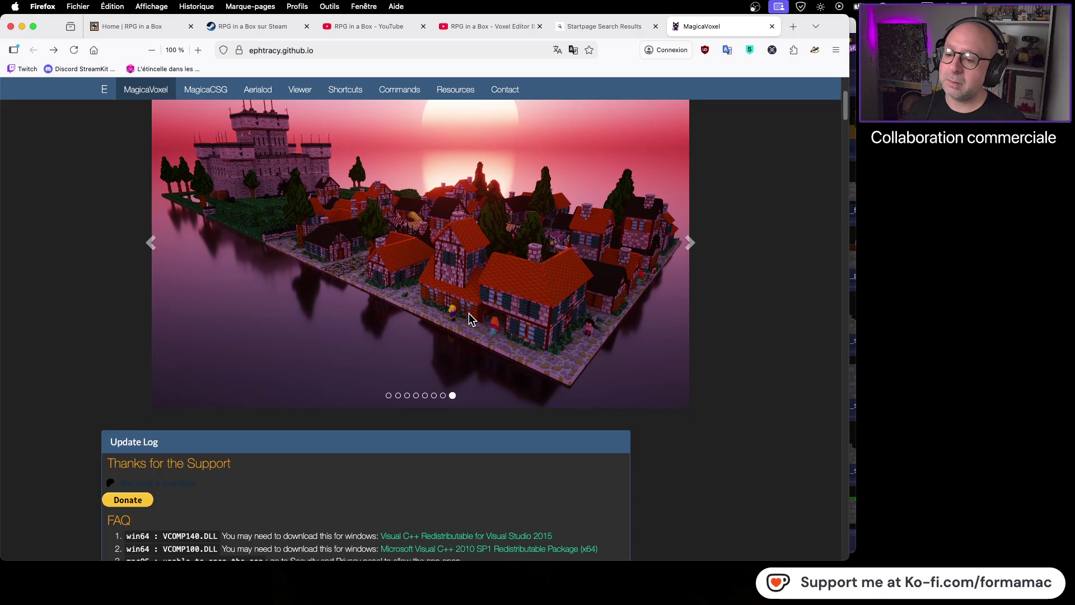
pyautogui.scroll(-3, 469, 319)
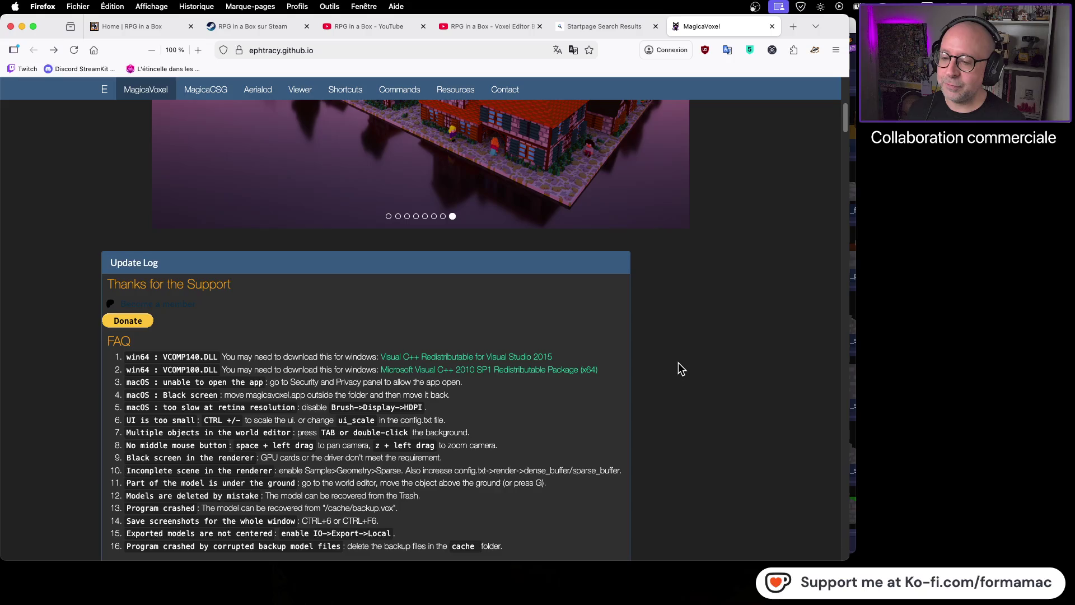
pyautogui.scroll(3, 680, 361)
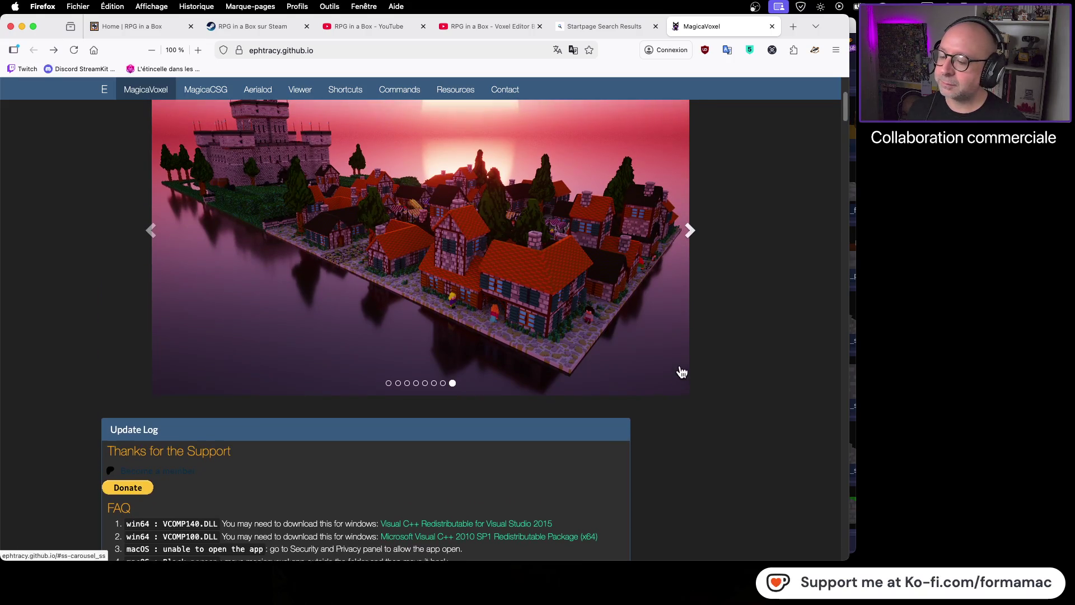
pyautogui.scroll(3, 681, 369)
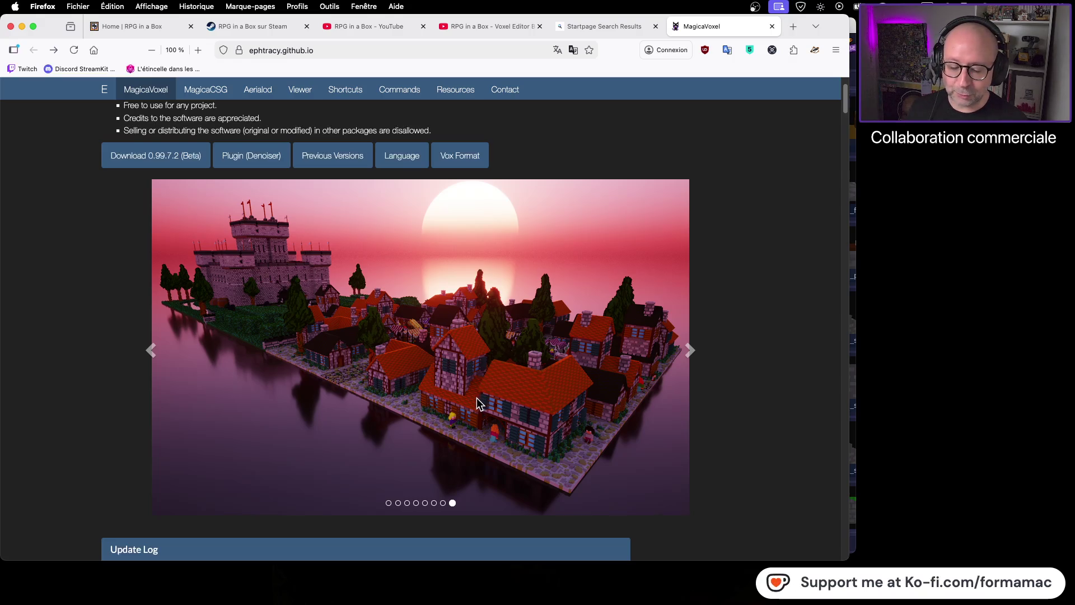
pyautogui.scroll(3, 344, 306)
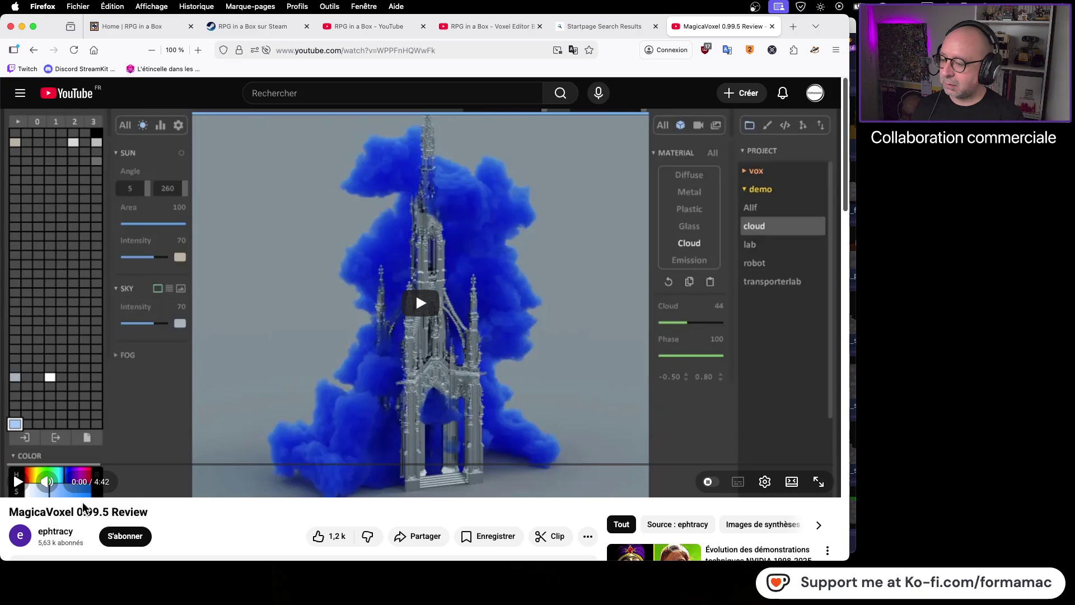
# Step: Mute the MagicaVoxel 0.99.5 Review, start playback, and set the volume slider low
pyautogui.click(49, 492)
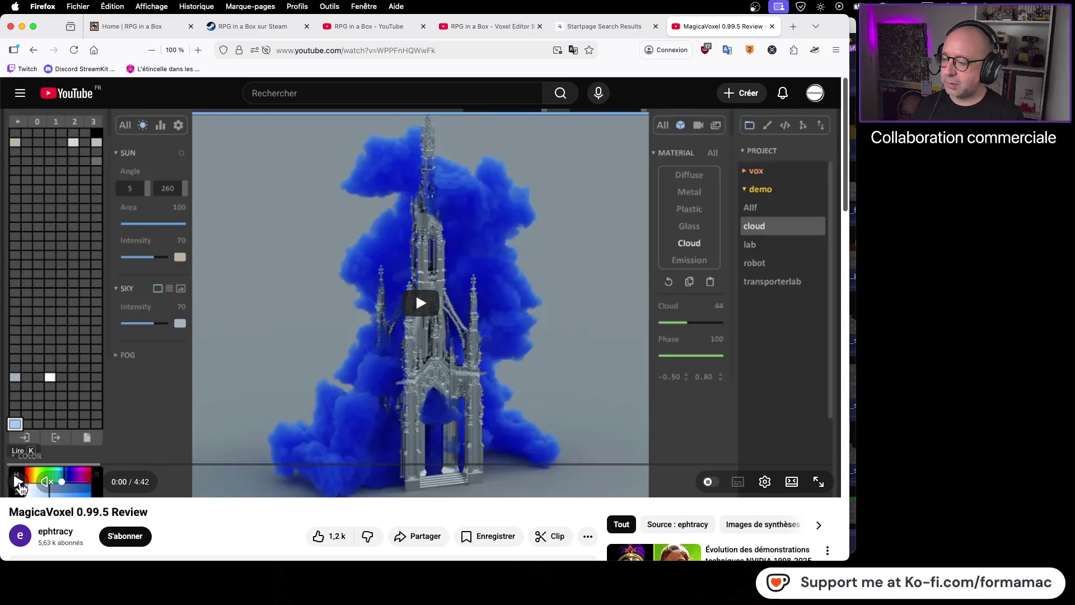
pyautogui.click(19, 483)
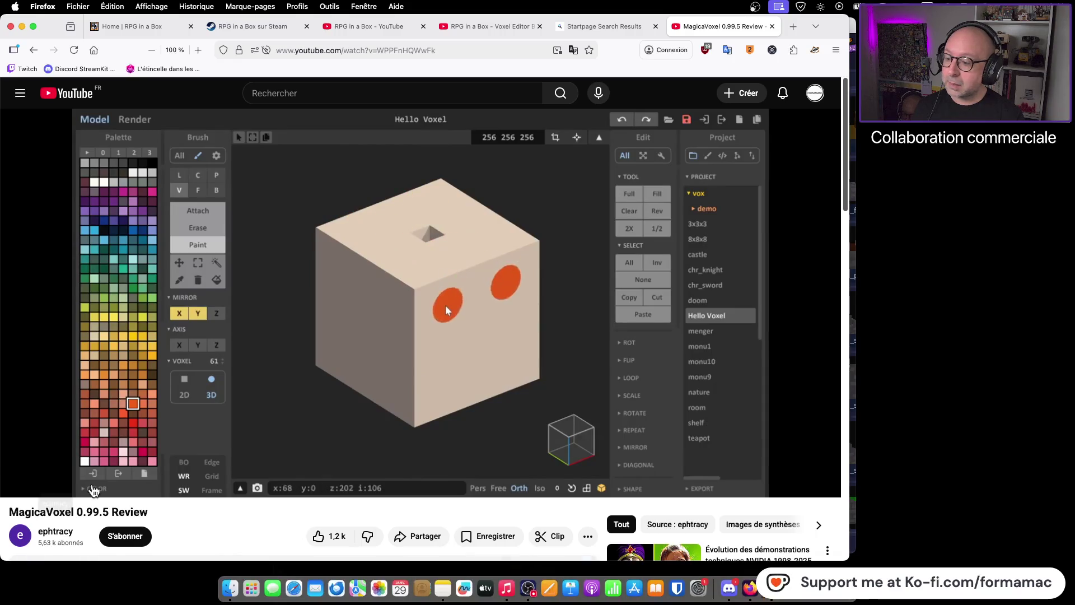
pyautogui.moveTo(71, 480)
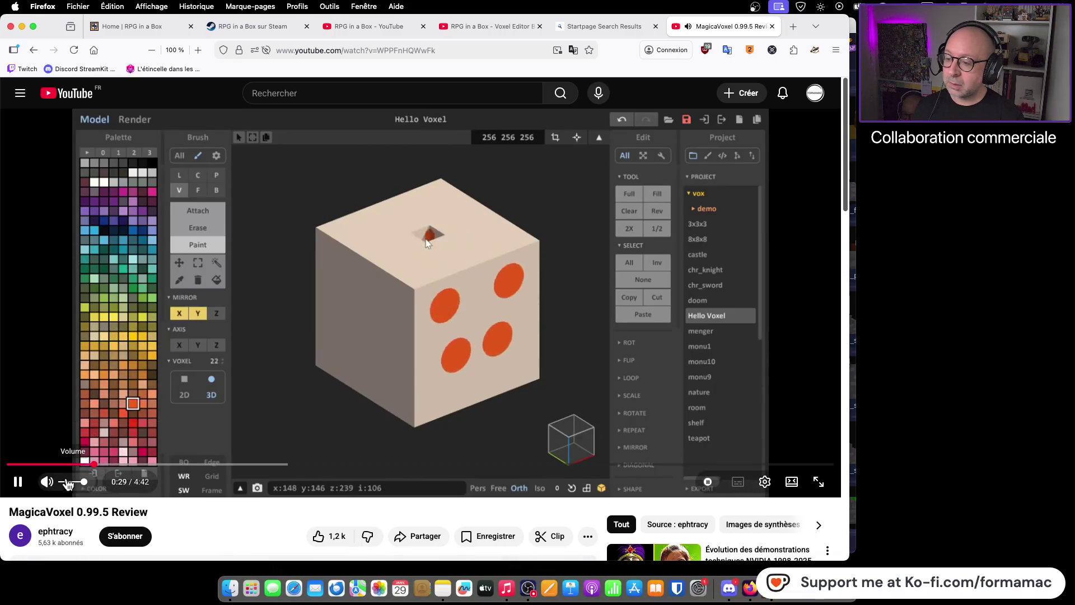
pyautogui.click(76, 482)
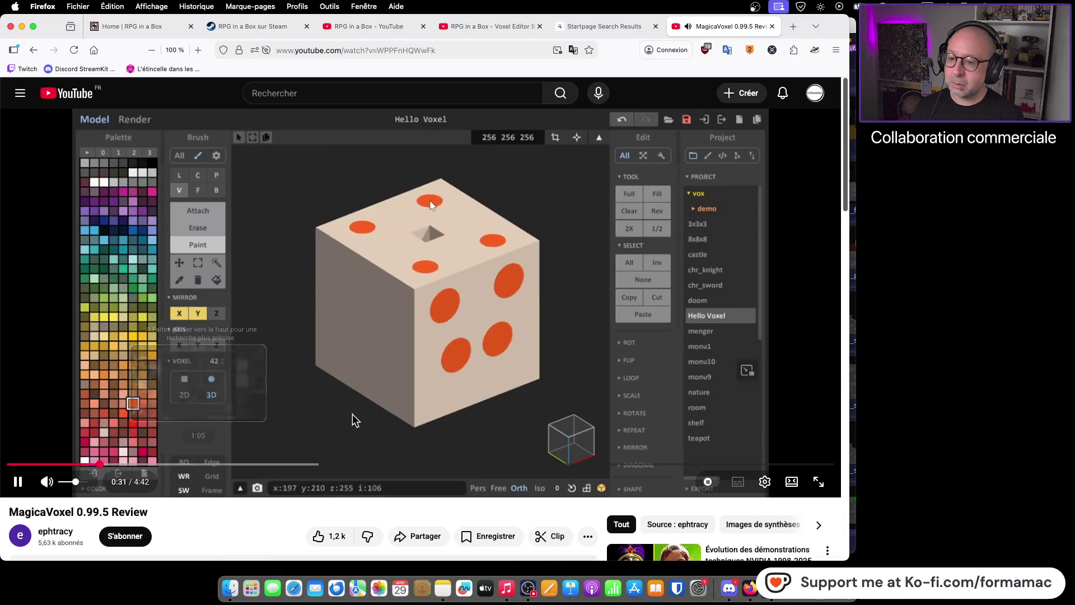
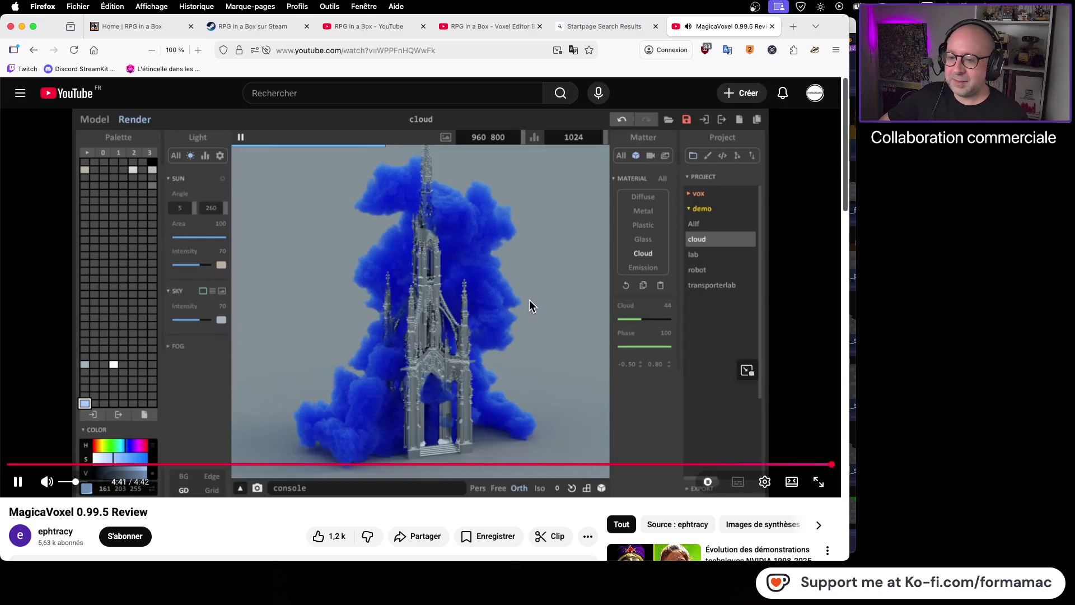
# Step: Pause the MagicaVoxel 0.99.5 Review video and open the ephtracy.github.io result in a new tab
pyautogui.click(796, 230)
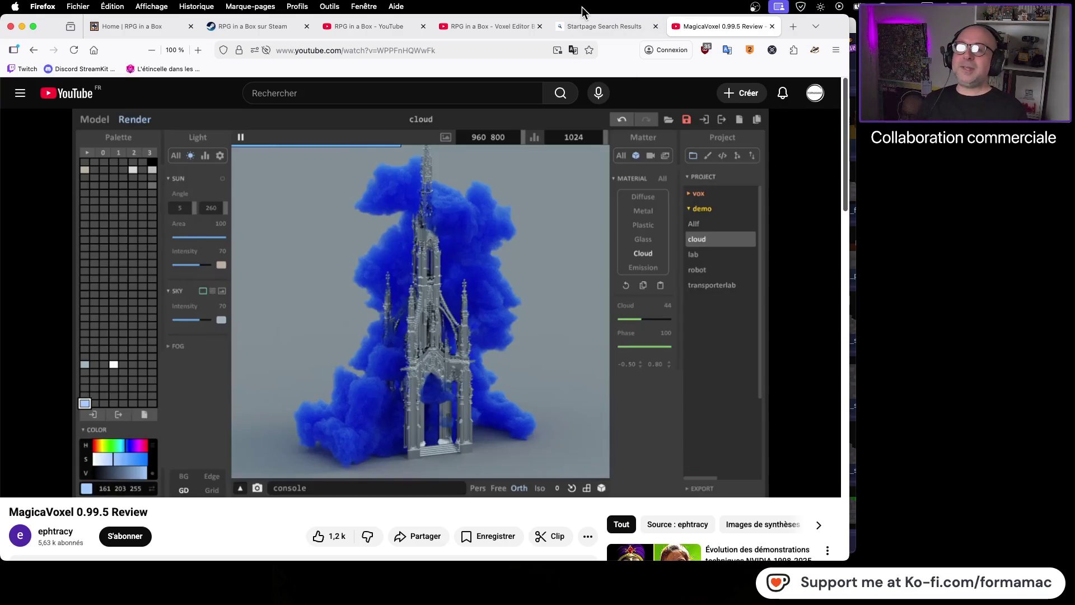
pyautogui.click(595, 26)
pyautogui.click(129, 256)
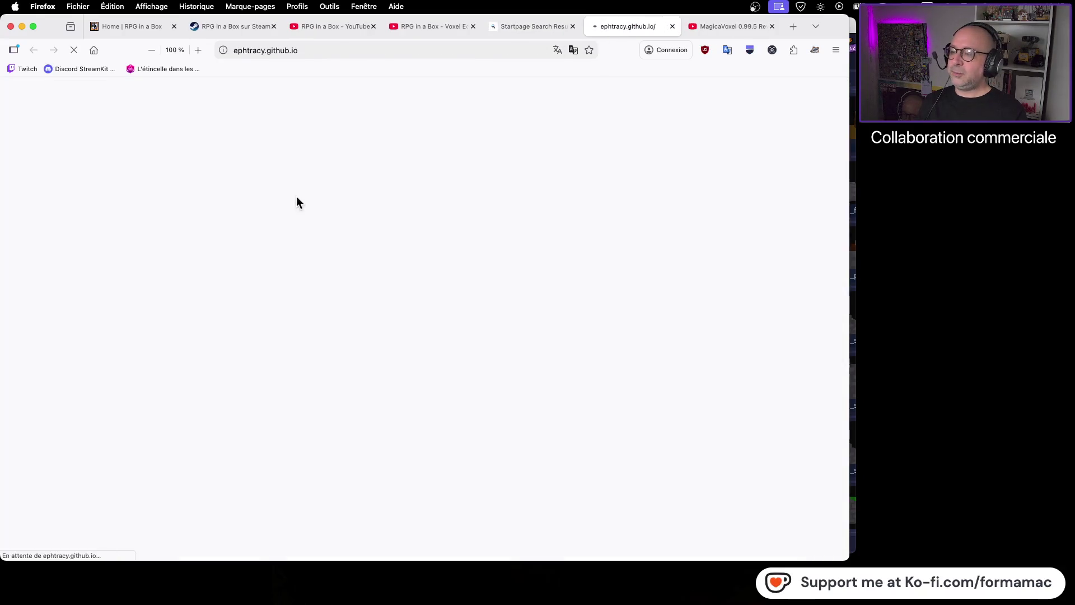
# Step: Copy the ephtracy.github.io address and select the MagicaVoxel title, then return to the 0.99.5 Review video
pyautogui.click(354, 50)
pyautogui.press('super+c')
pyautogui.press('super+c')
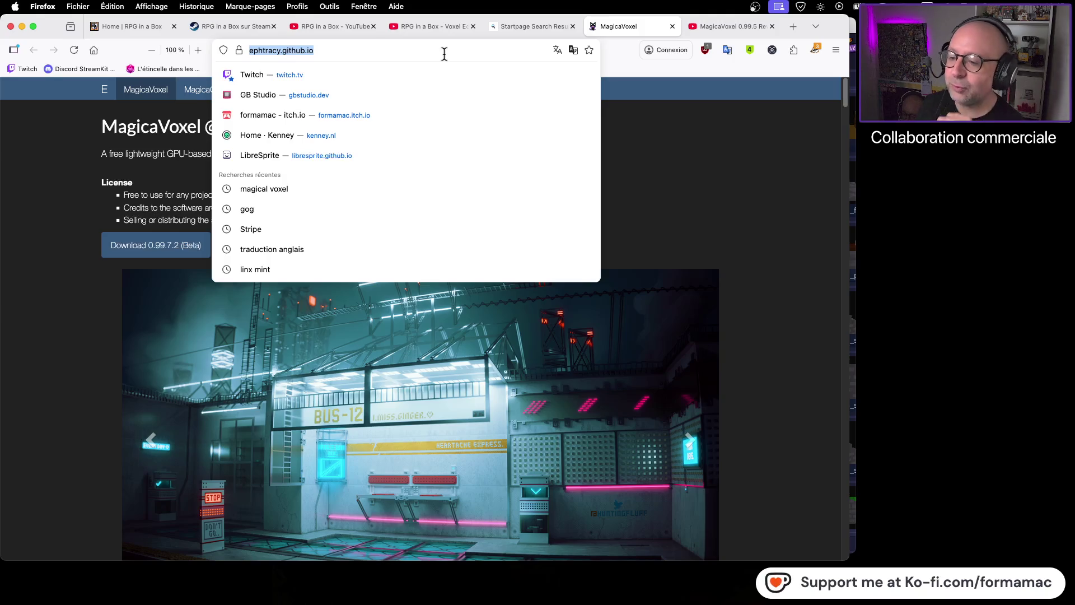
pyautogui.click(770, 381)
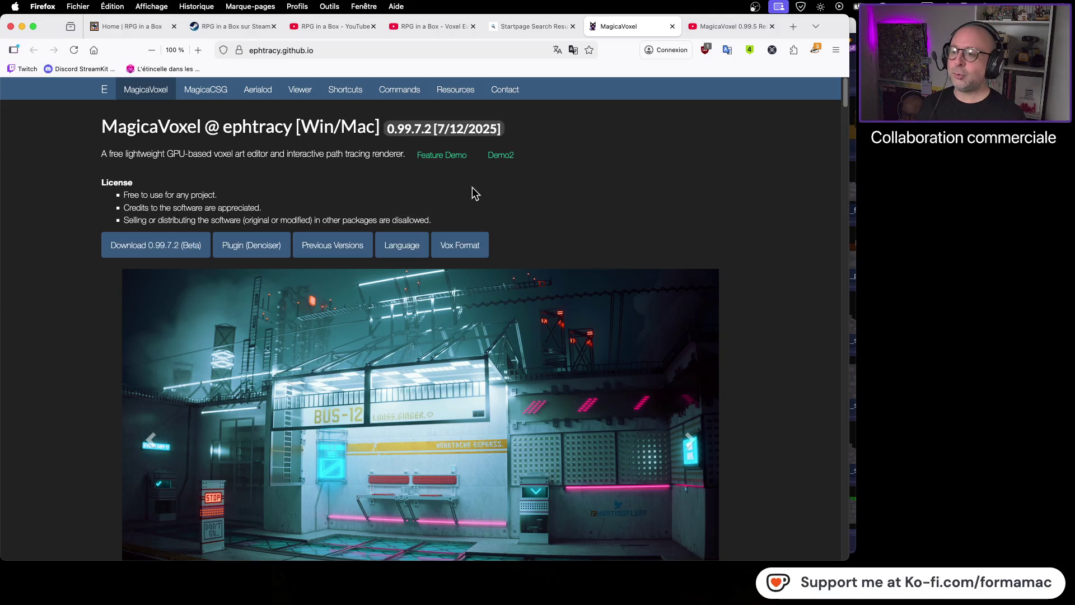
pyautogui.moveTo(101, 125); pyautogui.dragTo(191, 124)
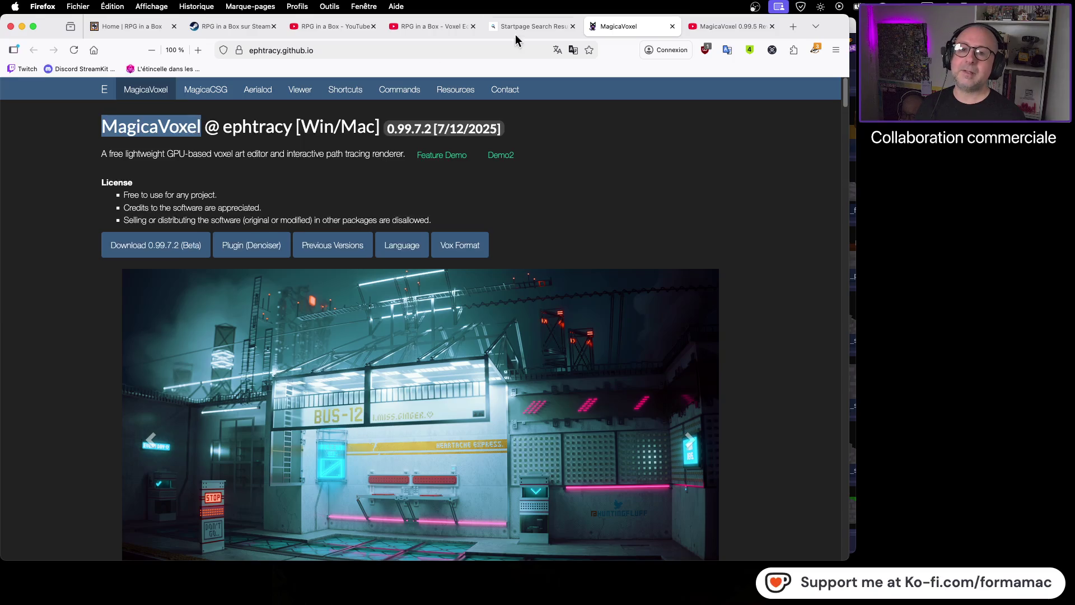
pyautogui.click(728, 28)
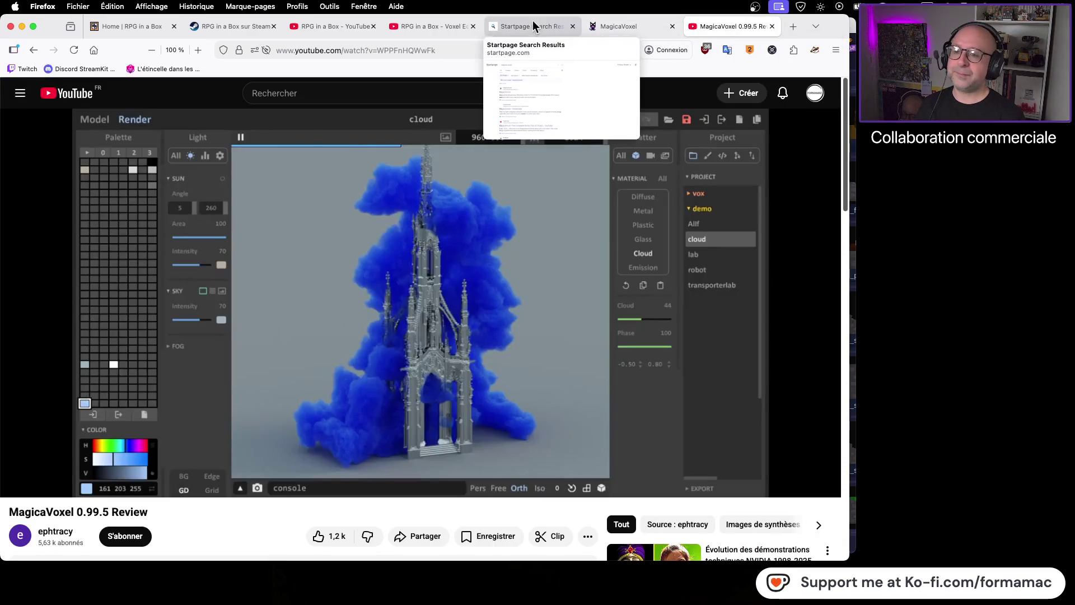
# Step: Refine the Startpage search to 'magical voxel tutoriel fr'
pyautogui.moveTo(531, 23)
pyautogui.mouseDown()
pyautogui.moveTo(559, 23)
pyautogui.moveTo(500, 34)
pyautogui.mouseUp()
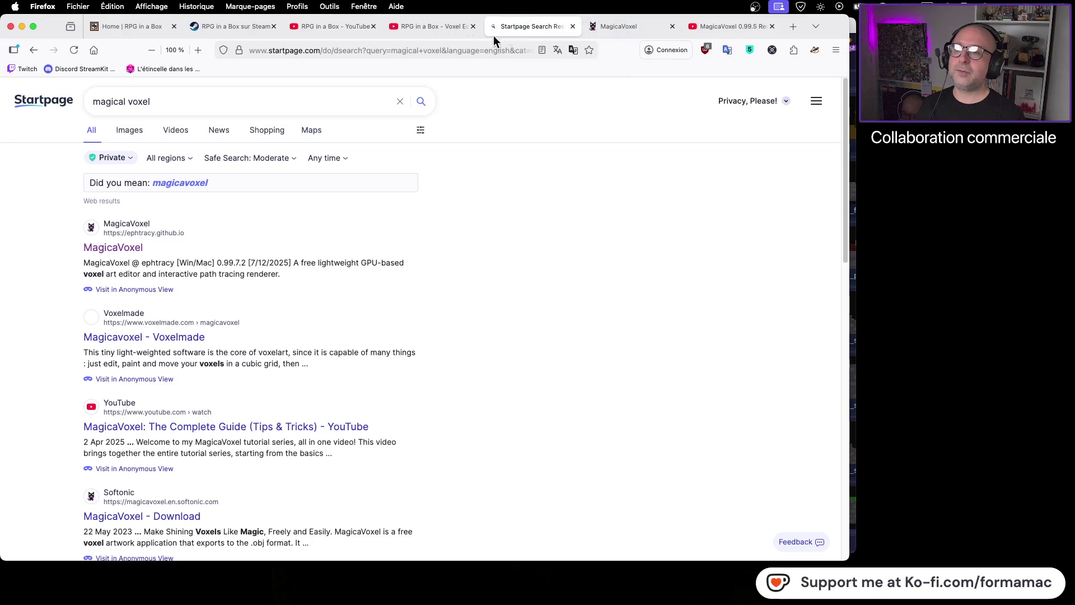
pyautogui.click(171, 101)
pyautogui.write('tut')
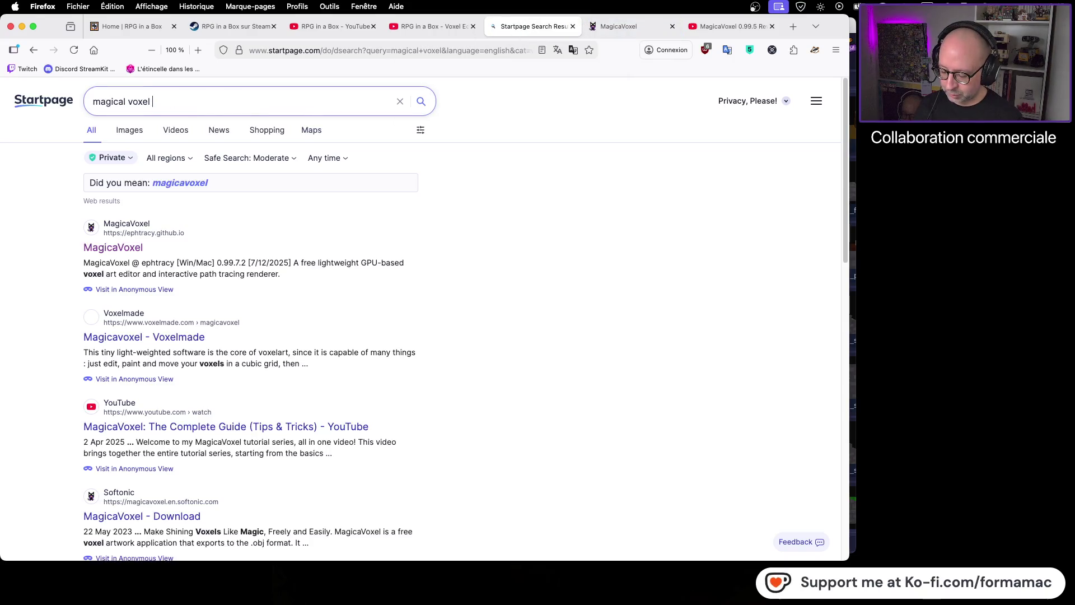
pyautogui.write('oriel')
pyautogui.write('fr')
pyautogui.press('Return')
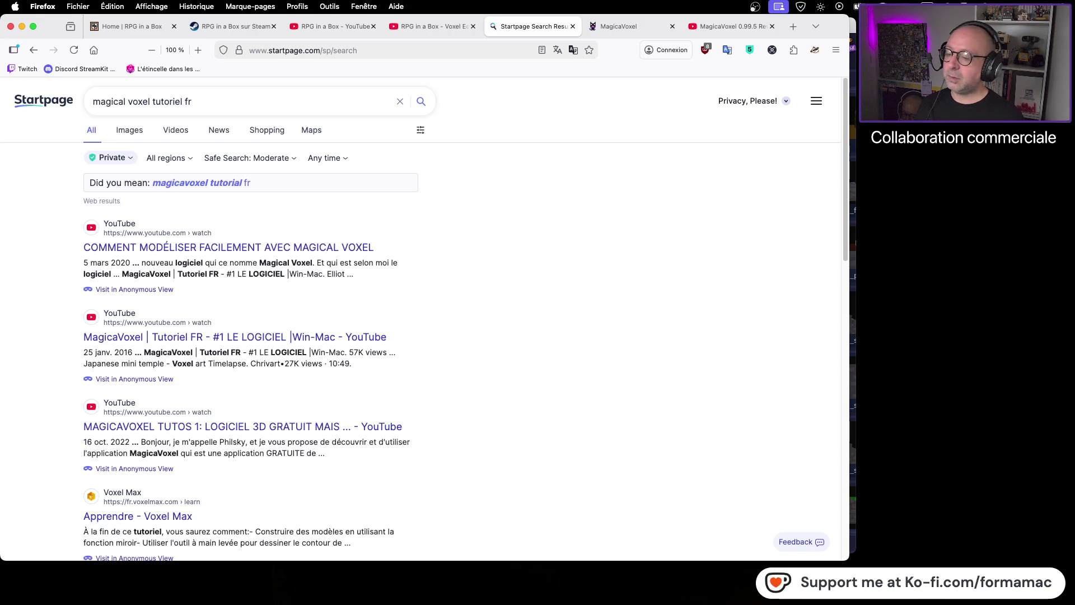
# Step: Find the MAGICAVOXEL TUTOS 1 result and open it in a new tab
pyautogui.scroll(-4, 472, 289)
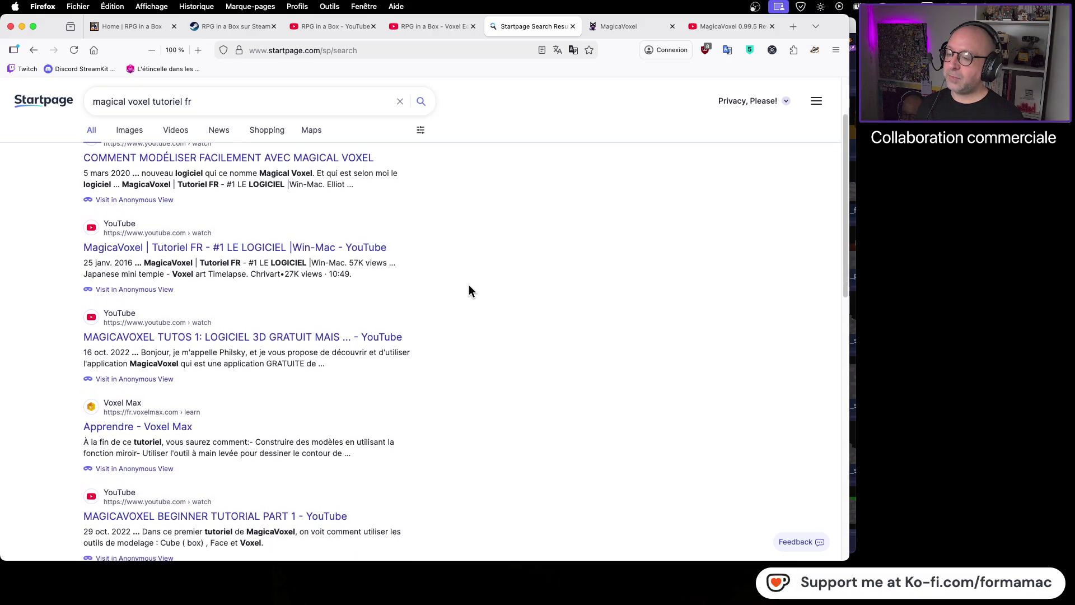
pyautogui.scroll(-1, 470, 290)
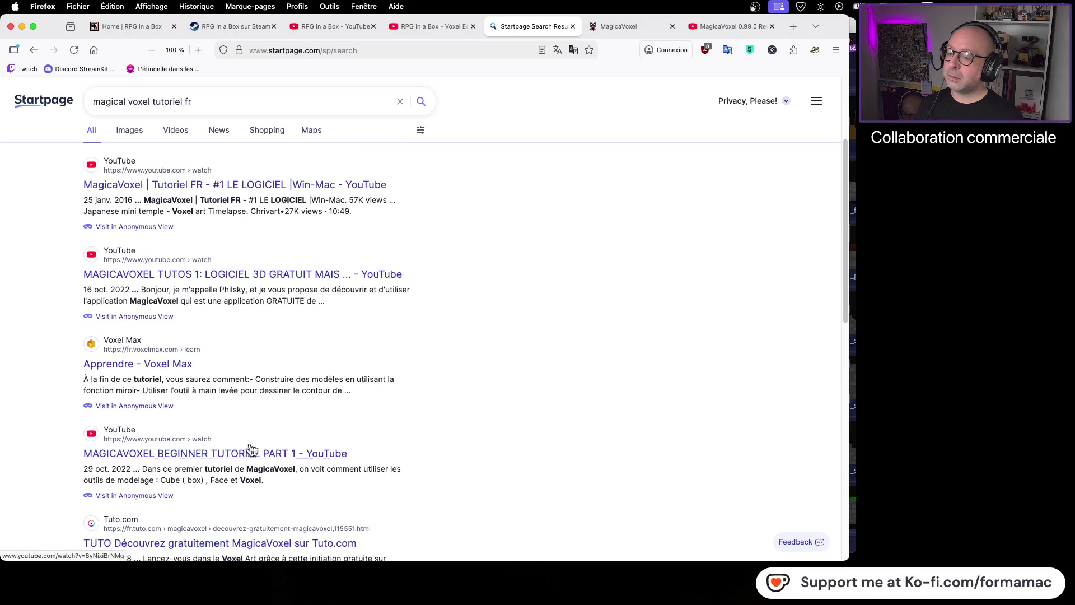
pyautogui.scroll(-3, 468, 399)
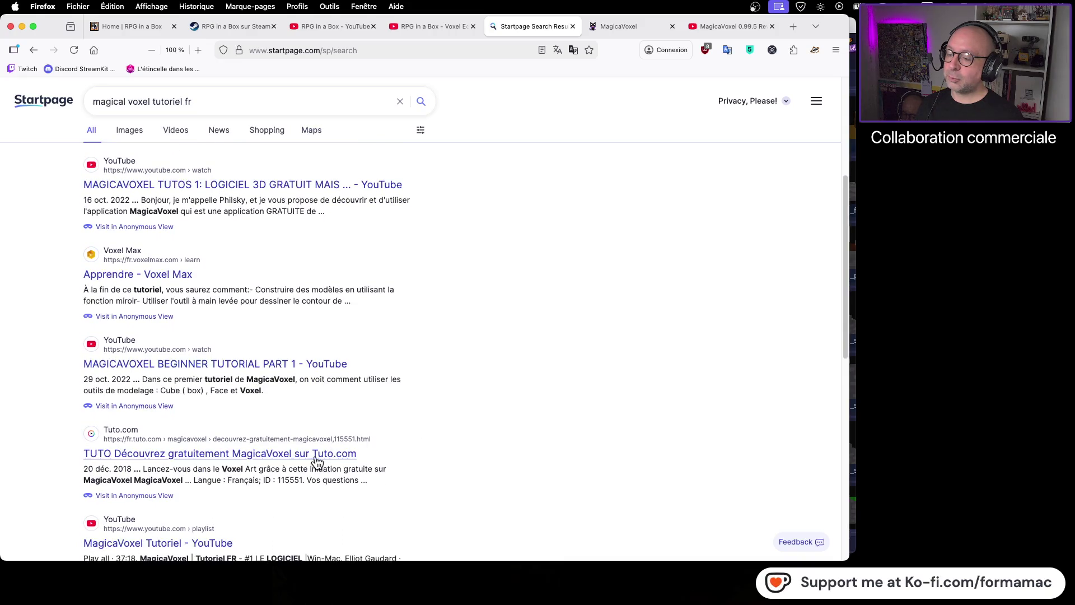
pyautogui.scroll(-2, 485, 430)
pyautogui.scroll(-2, 482, 424)
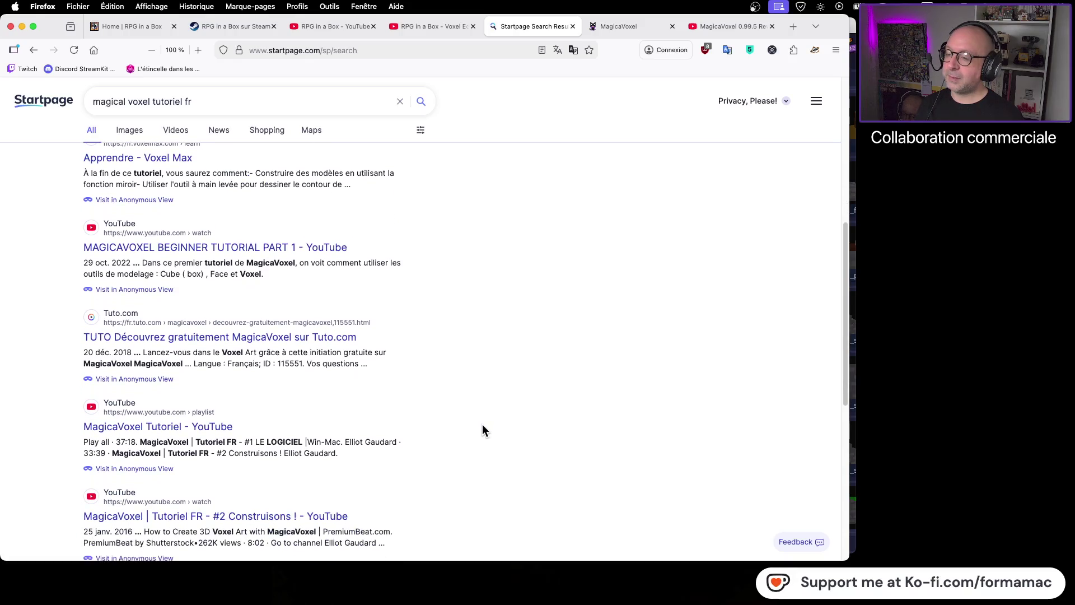
pyautogui.scroll(8, 275, 357)
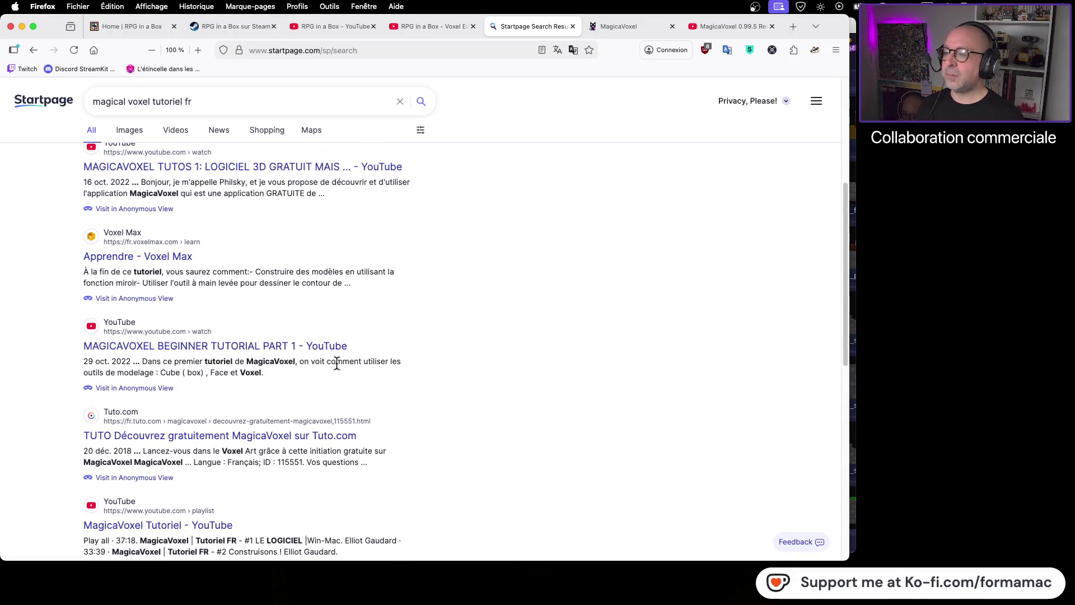
pyautogui.scroll(2, 474, 353)
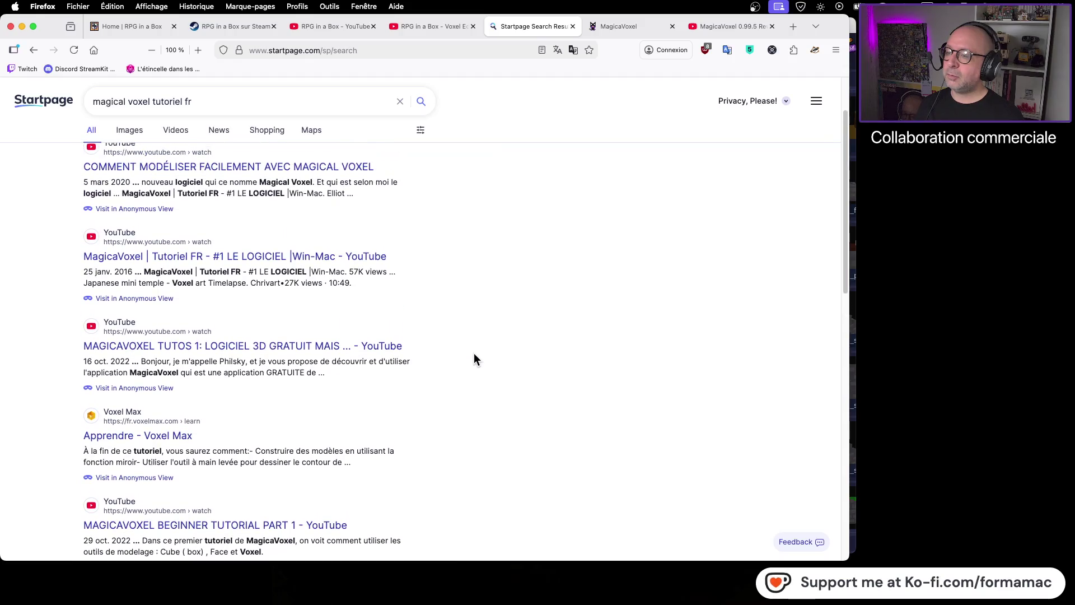
pyautogui.scroll(-2, 473, 353)
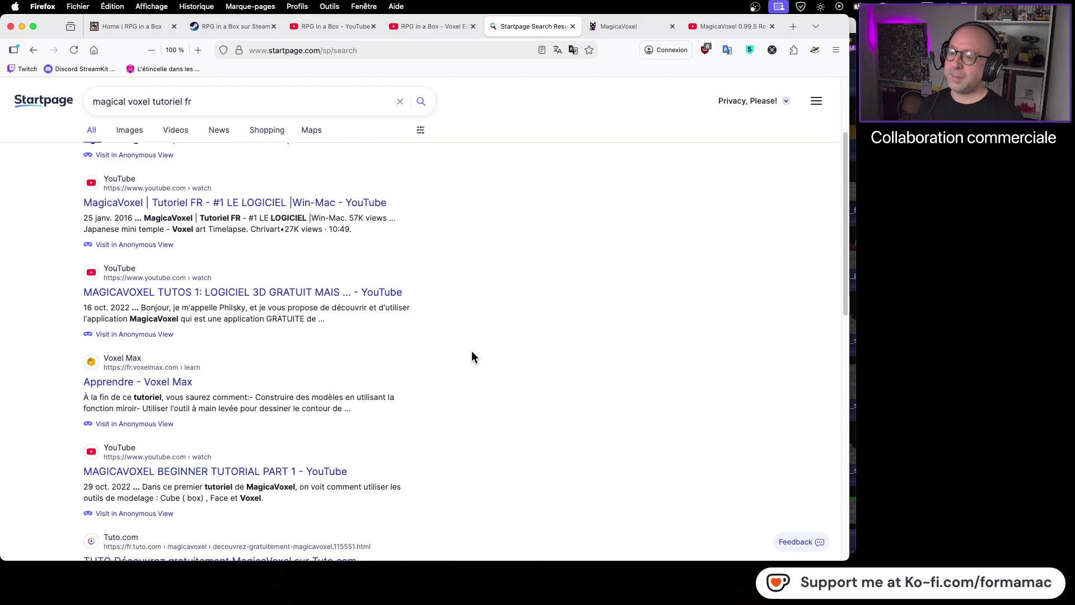
pyautogui.rightClick(301, 294)
pyautogui.click(340, 301)
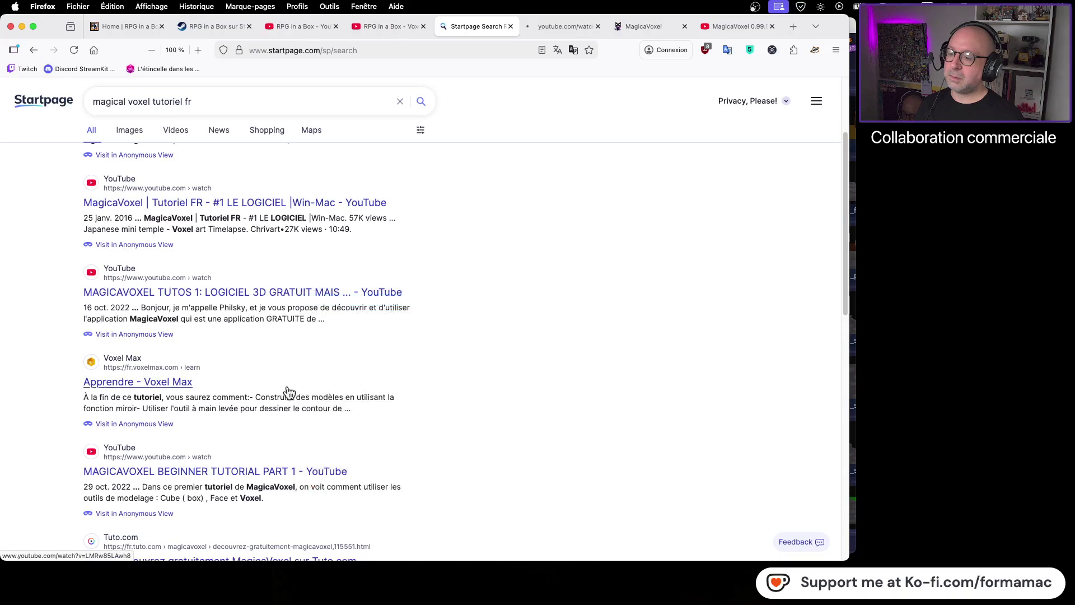
# Step: Close the MagicaVoxel 0.99.5 Review tab and seek the new tutorial to 0:21
pyautogui.click(546, 19)
pyautogui.click(772, 26)
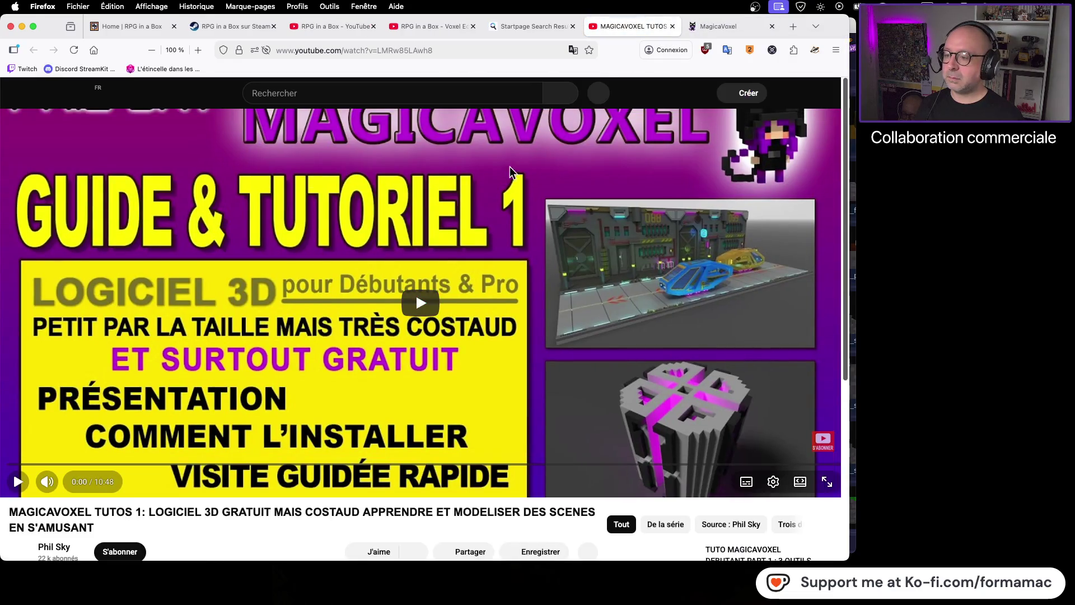
pyautogui.click(35, 465)
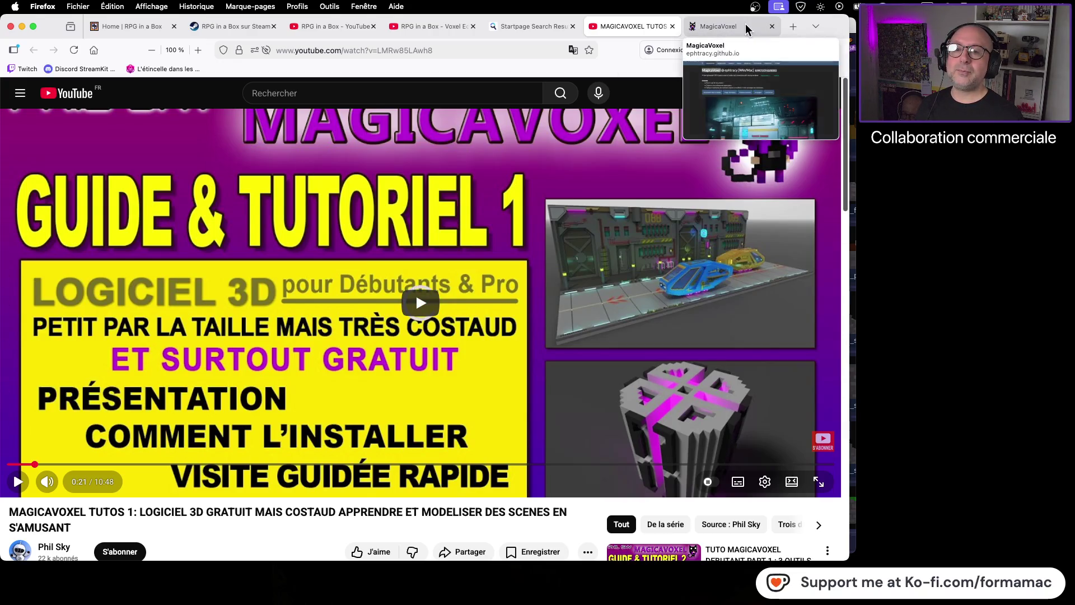
# Step: Glance at the MagicaVoxel site, then play the tutorial from 0:21
pyautogui.click(718, 28)
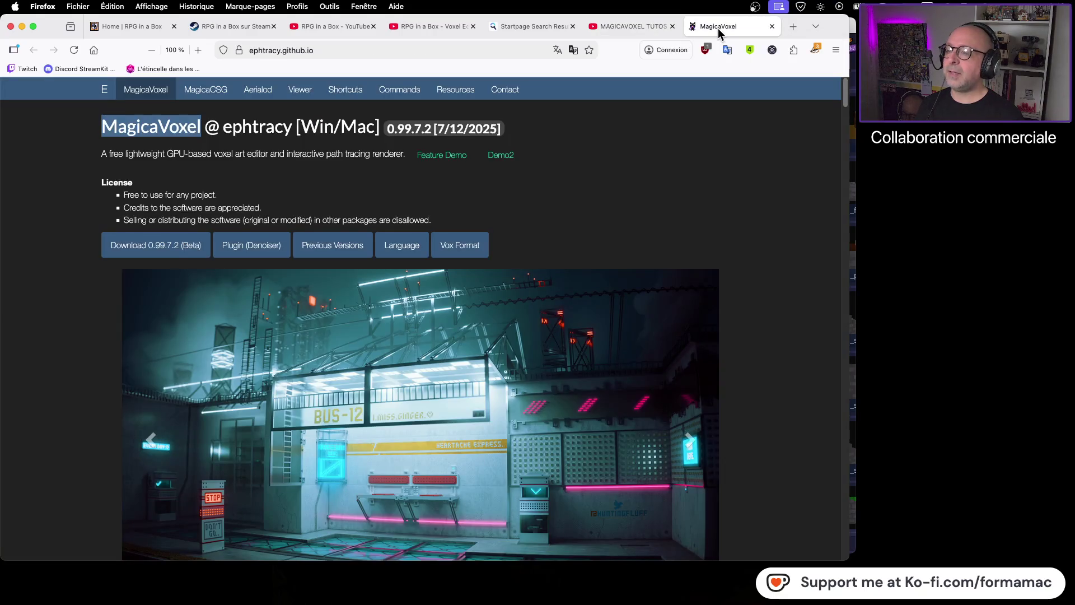
pyautogui.click(633, 26)
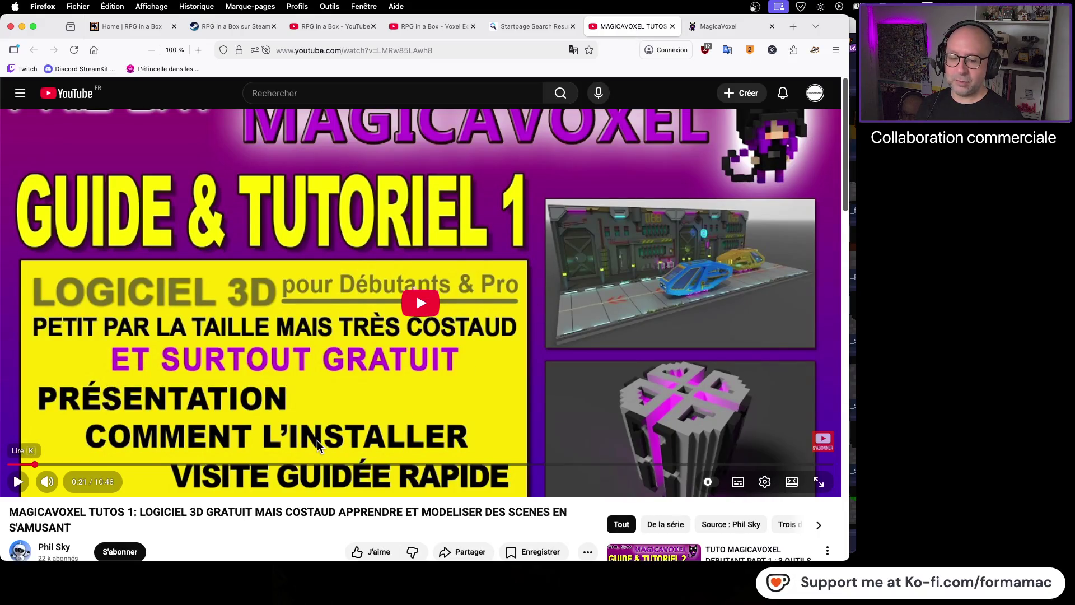
pyautogui.scroll(-3, 316, 444)
pyautogui.scroll(3, 318, 443)
pyautogui.click(317, 443)
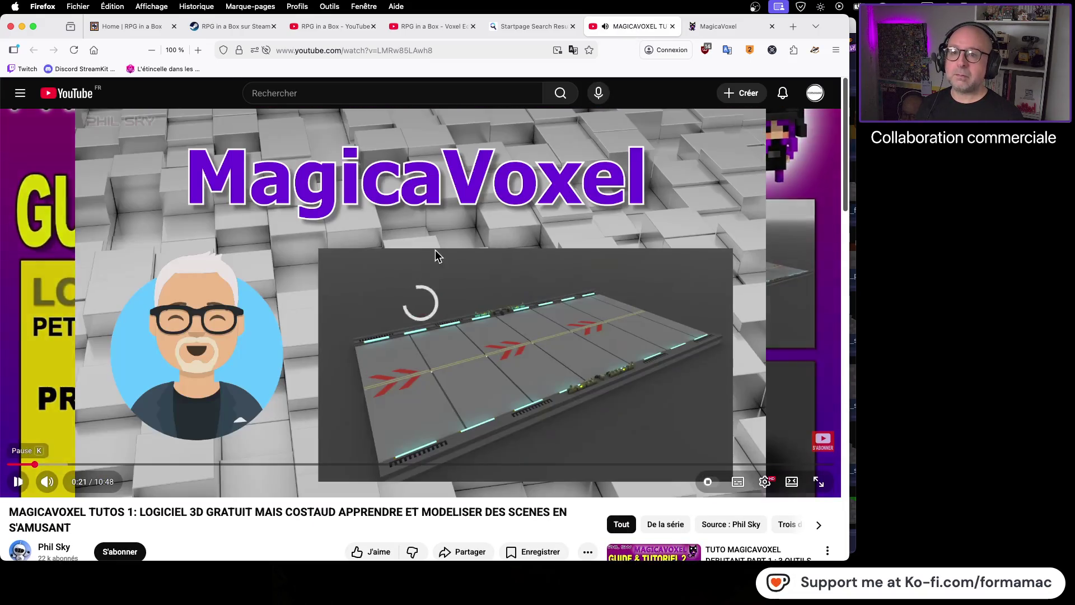
# Step: Skim the tutorial forward through 2:46, 4:05, 5:48, 7:06 and 8:20
pyautogui.click(219, 465)
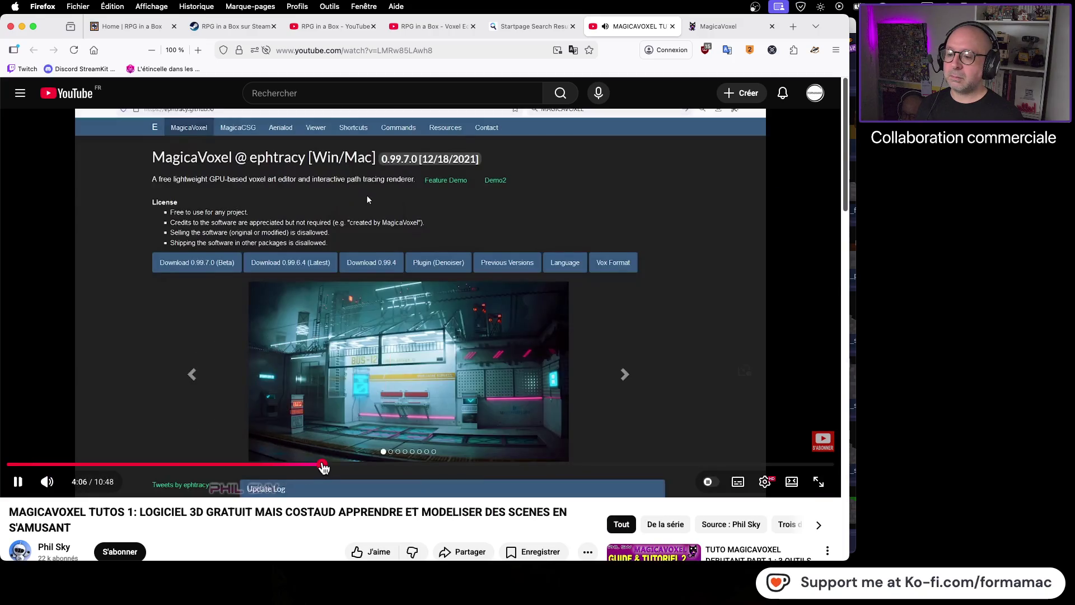
pyautogui.click(324, 466)
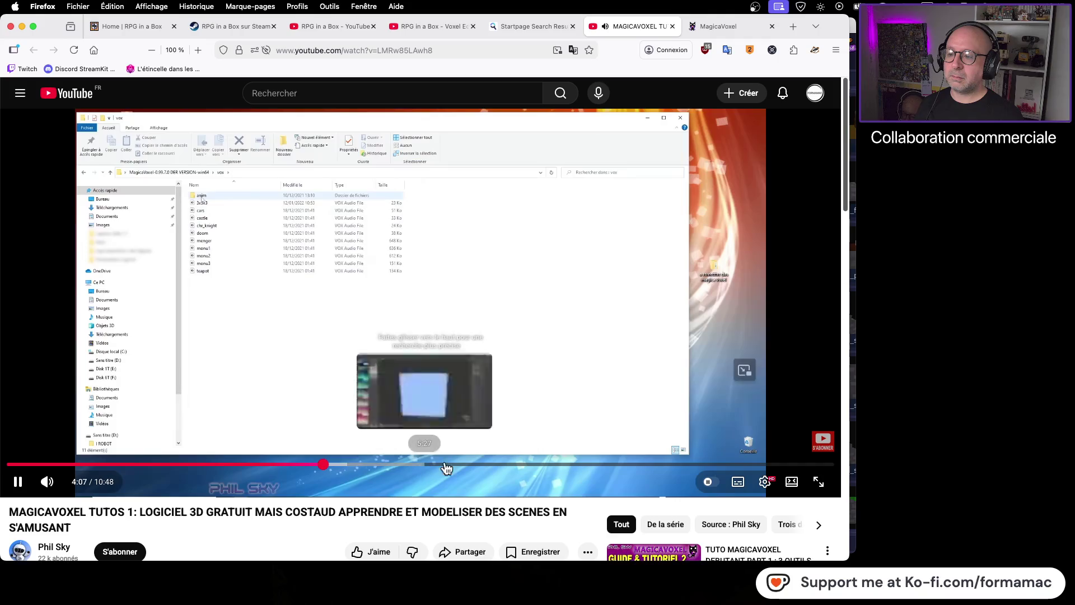
pyautogui.click(452, 465)
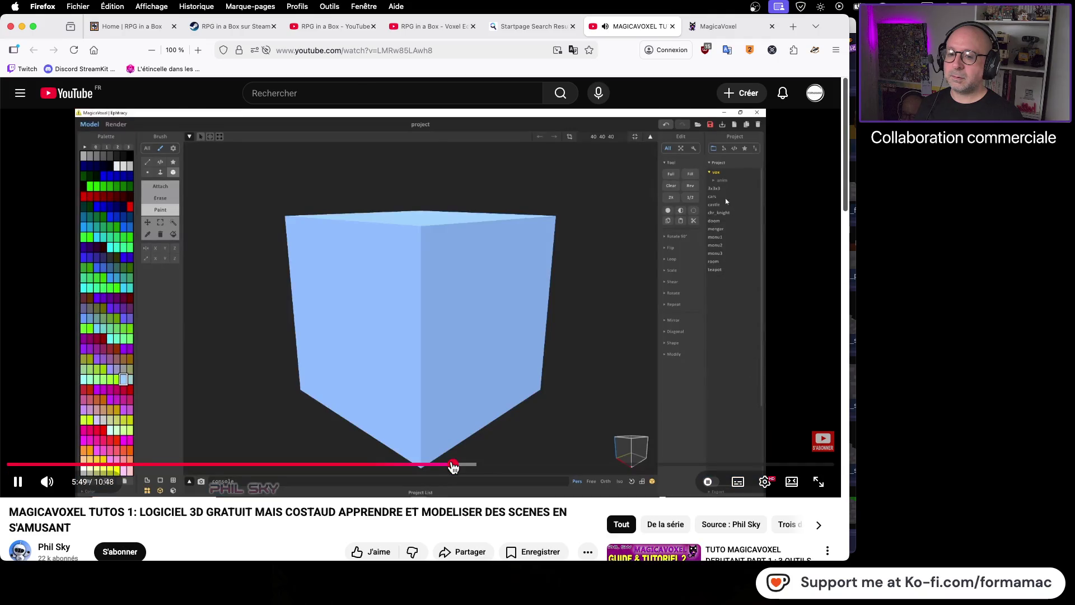
pyautogui.click(552, 466)
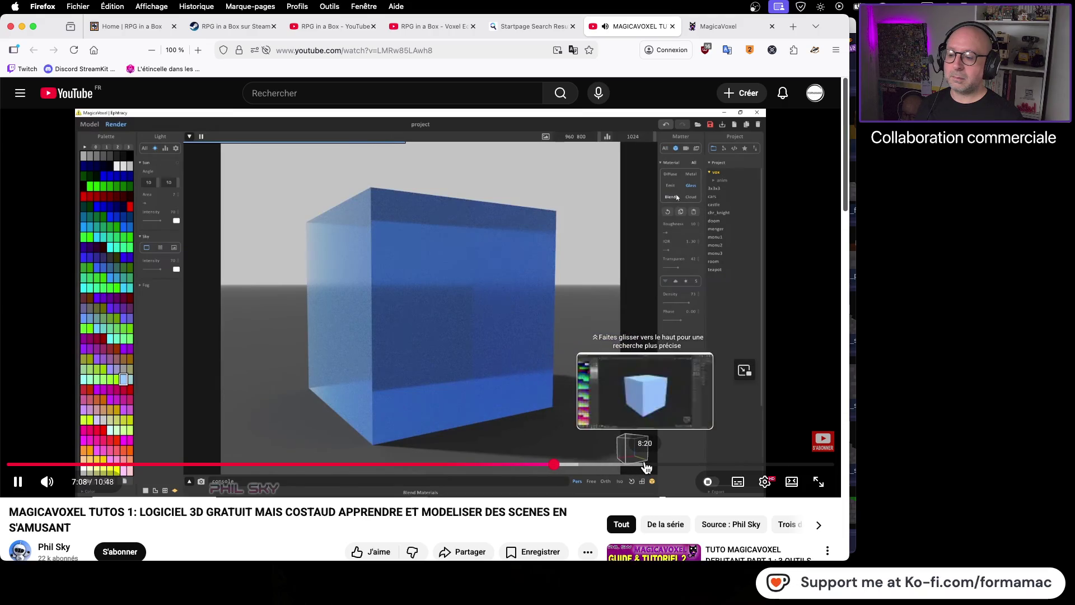
pyautogui.click(647, 465)
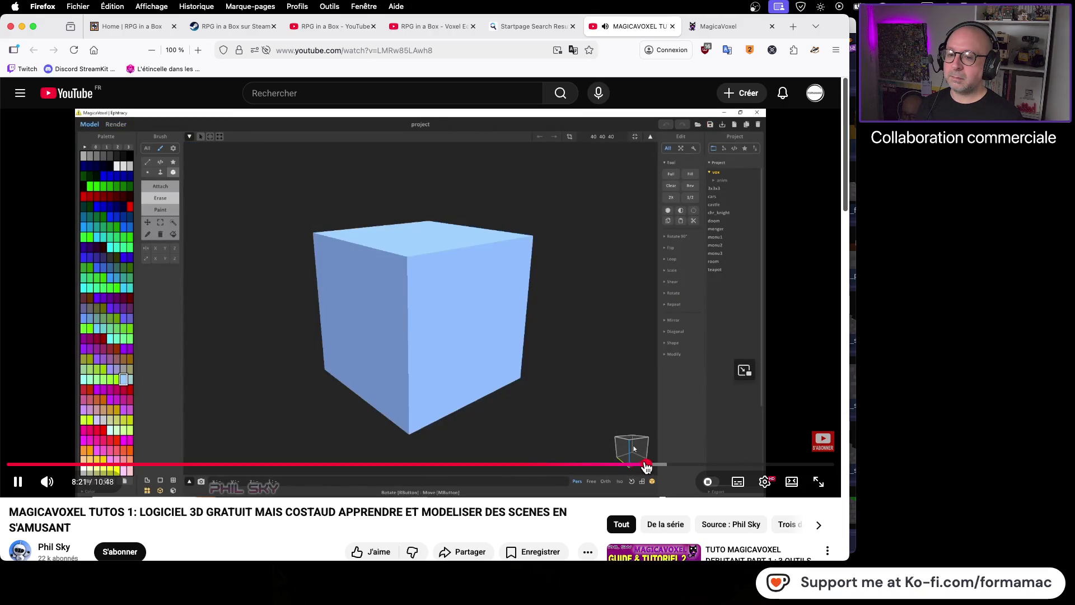
pyautogui.click(734, 466)
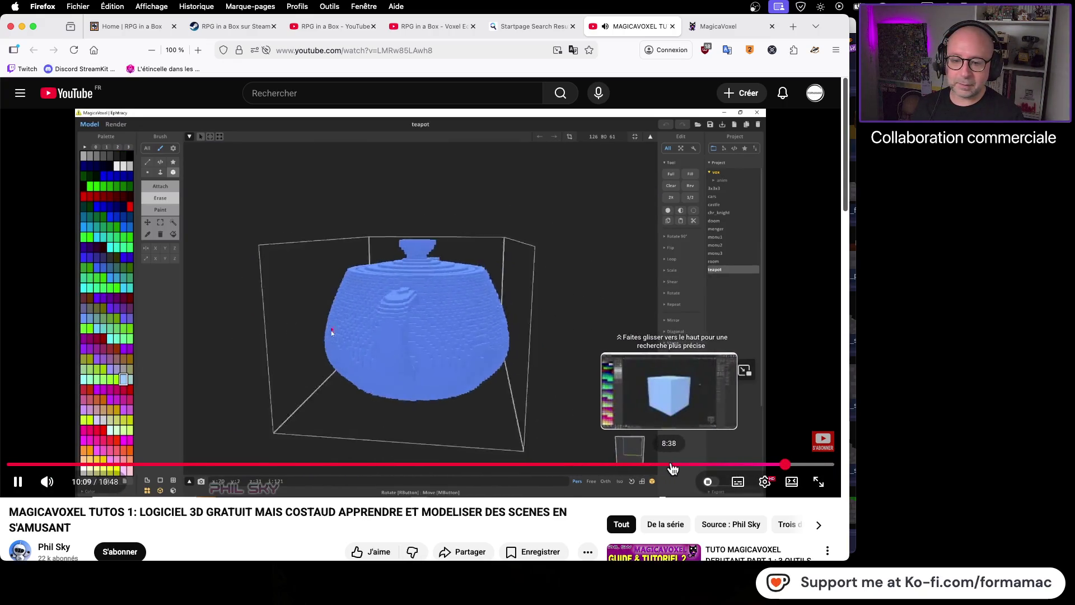
# Step: Pause on the monu2 castle scene at 9:34 and close the MagicaVoxel website tab
pyautogui.click(740, 464)
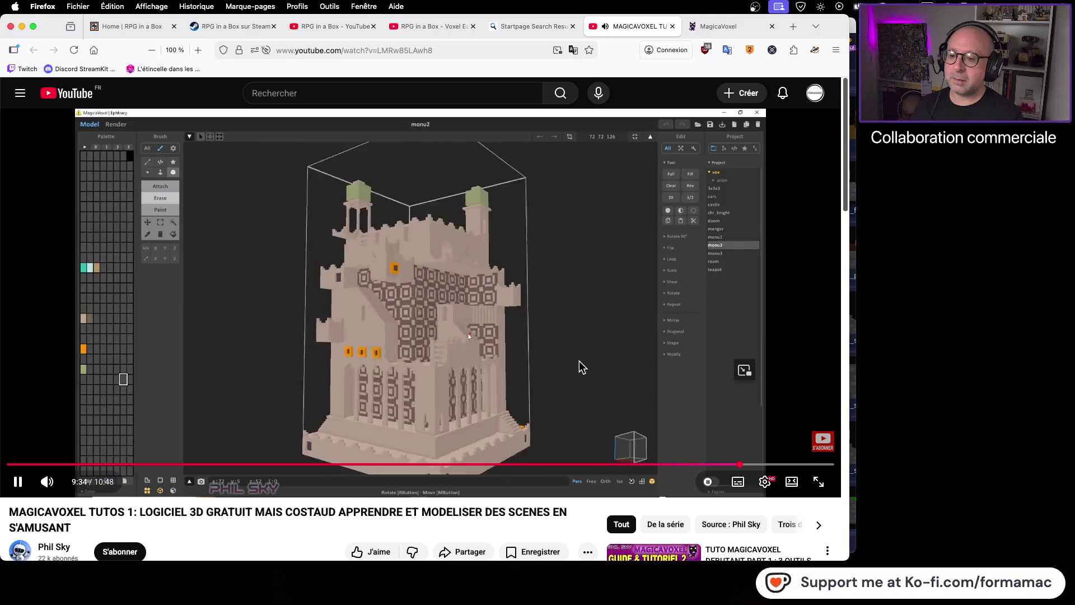
pyautogui.click(417, 336)
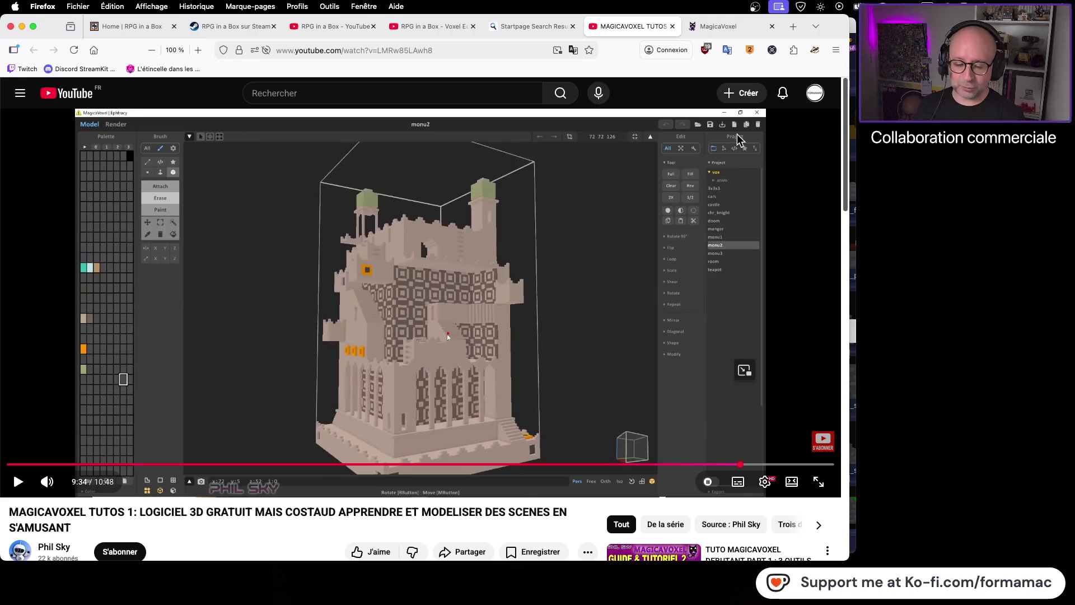
pyautogui.moveTo(120, 25)
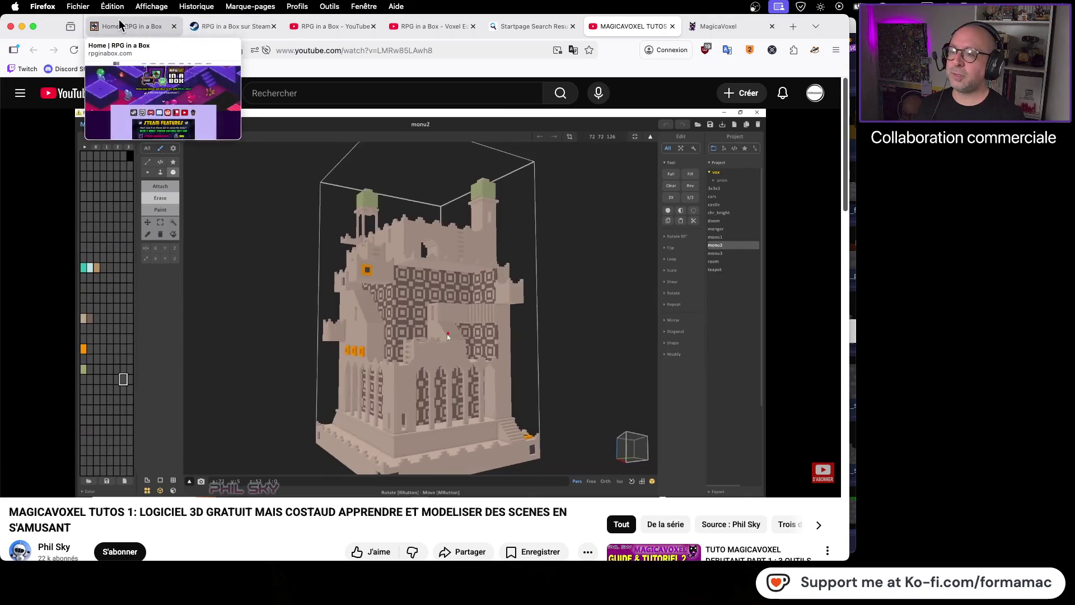
pyautogui.click(772, 26)
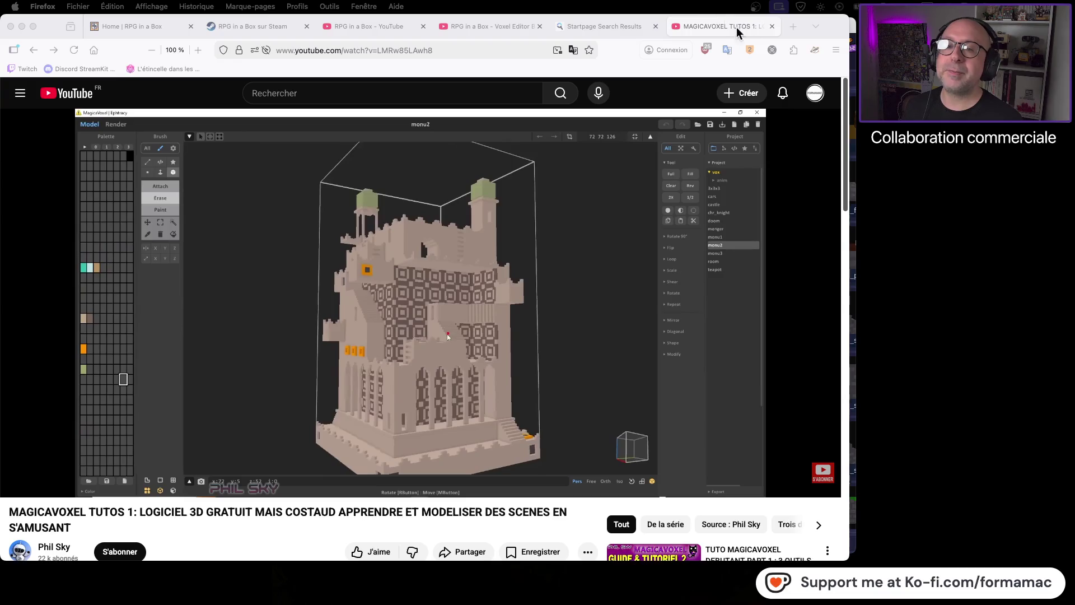
# Step: Close the MagicaVoxel Tutos 1 tab after watching it
pyautogui.click(773, 27)
# Step: Play Voxel Editor Basics 07 through its attach point explanation, then switch back to RPG in a Box
pyautogui.click(526, 29)
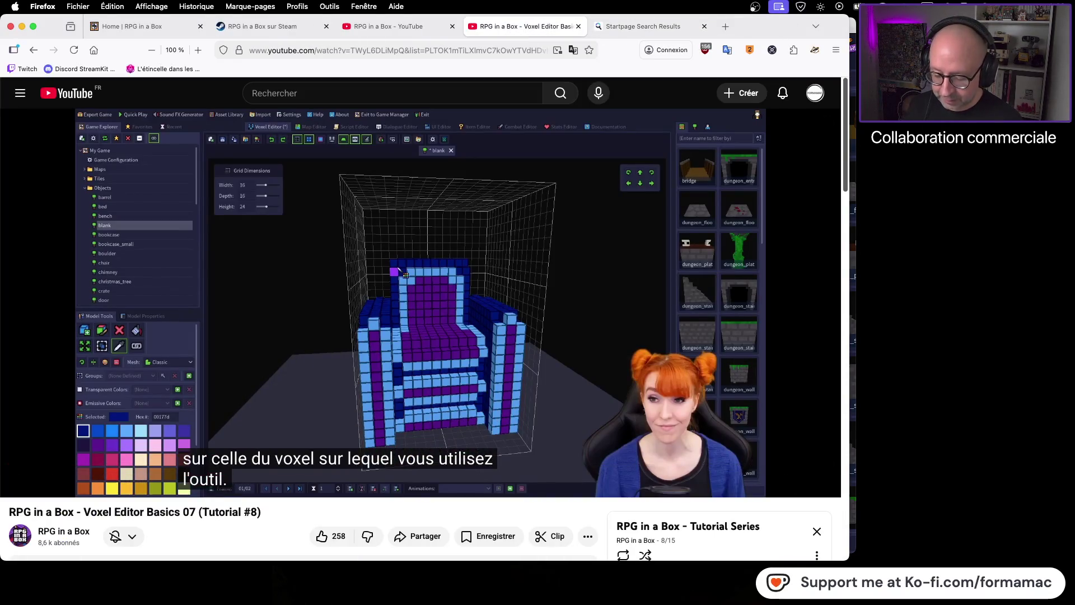
pyautogui.press('super+Tab')
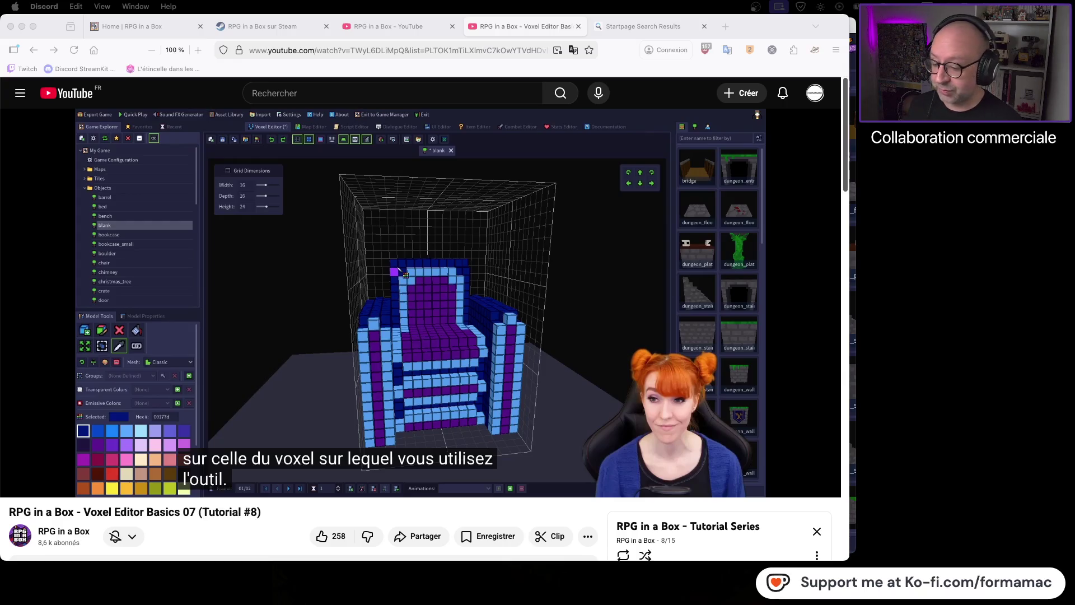
pyautogui.click(479, 336)
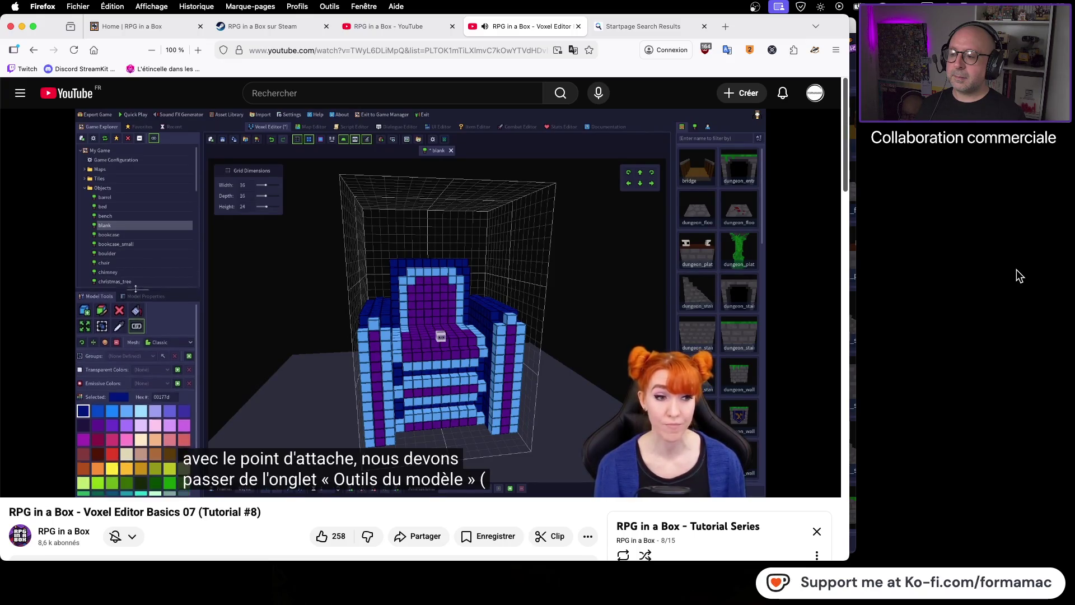
pyautogui.click(700, 303)
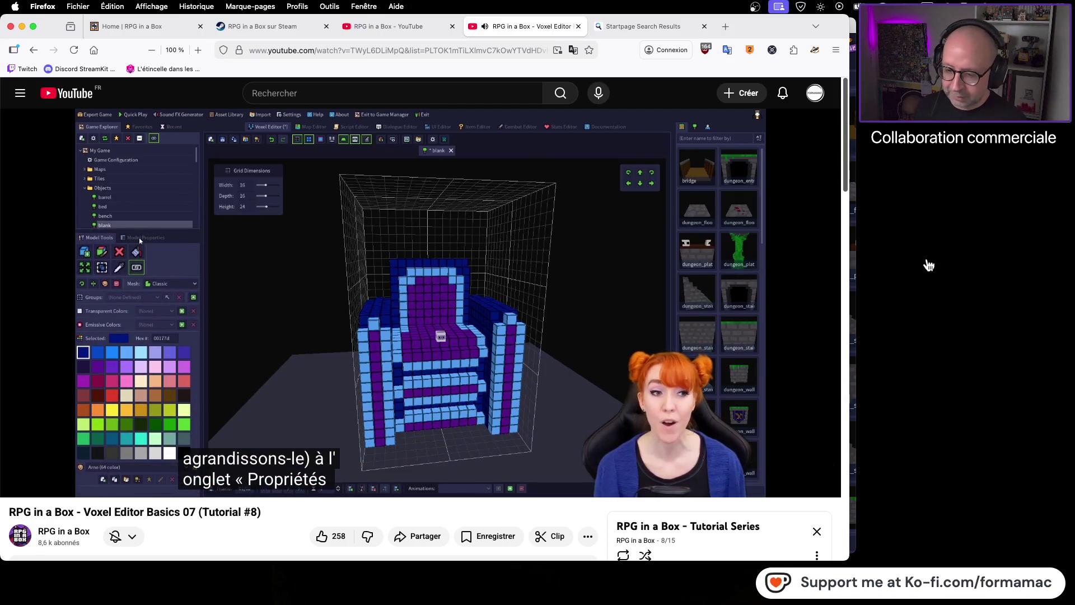
pyautogui.press('super+Tab')
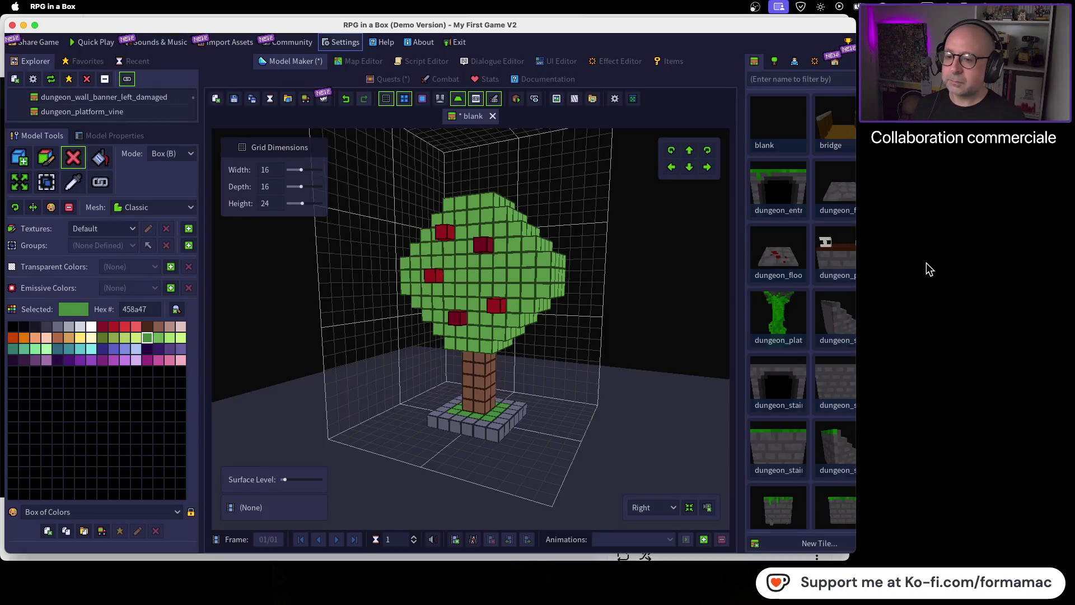
# Step: Select the Create Attach Point tool, then replay the tutorial's attach point section from 4:39
pyautogui.moveTo(596, 377)
pyautogui.mouseDown()
pyautogui.moveTo(548, 446)
pyautogui.moveTo(665, 436)
pyautogui.moveTo(654, 400)
pyautogui.mouseUp()
pyautogui.click(100, 183)
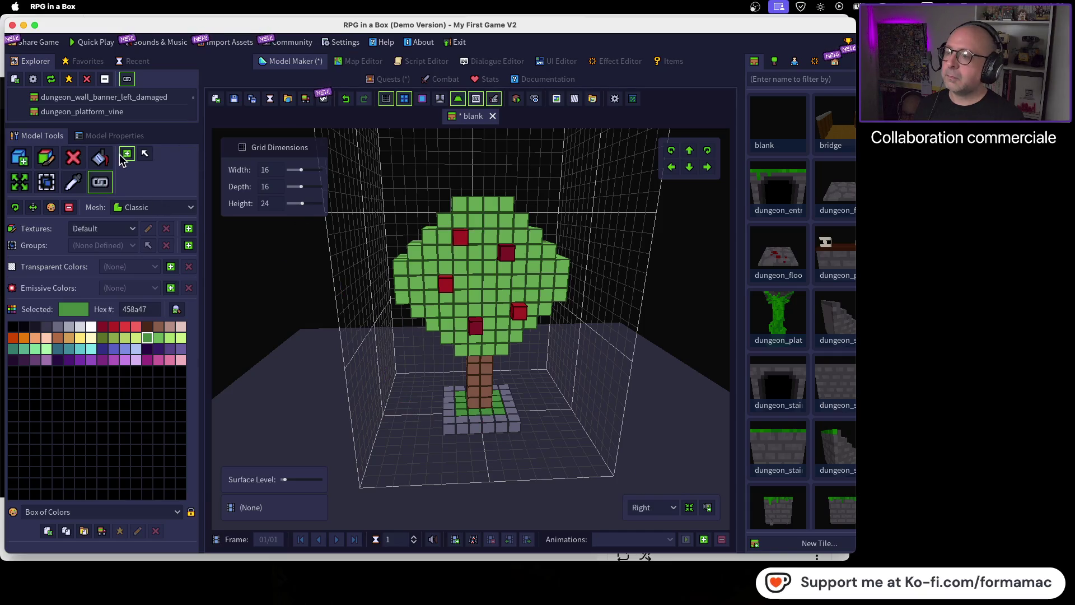
pyautogui.press('super+Tab')
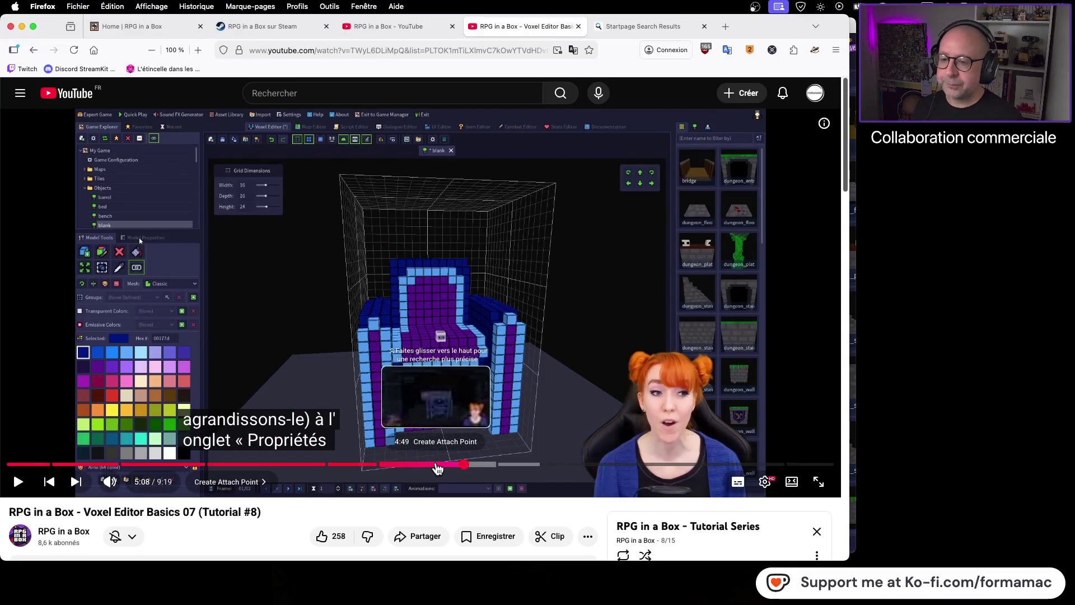
pyautogui.click(437, 464)
pyautogui.click(422, 465)
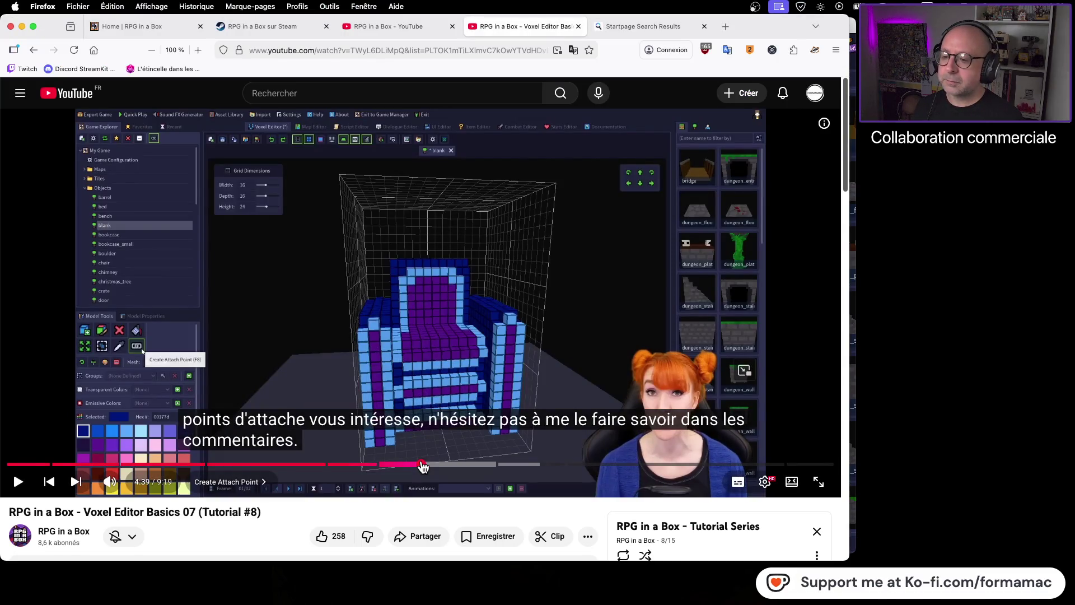
pyautogui.press('space')
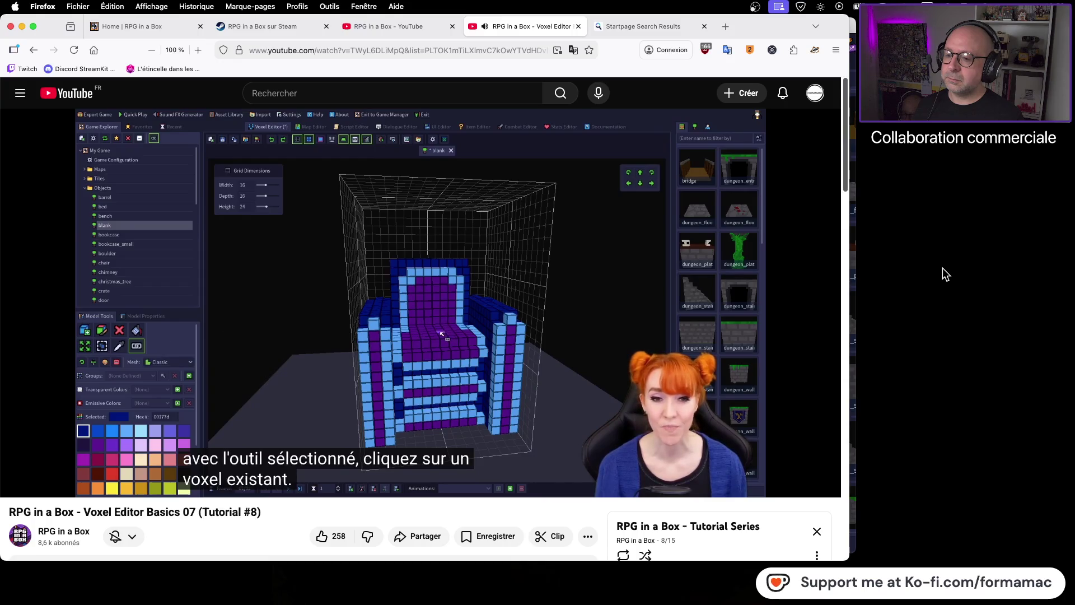
pyautogui.moveTo(578, 328)
pyautogui.click(521, 335)
pyautogui.press('super+Tab')
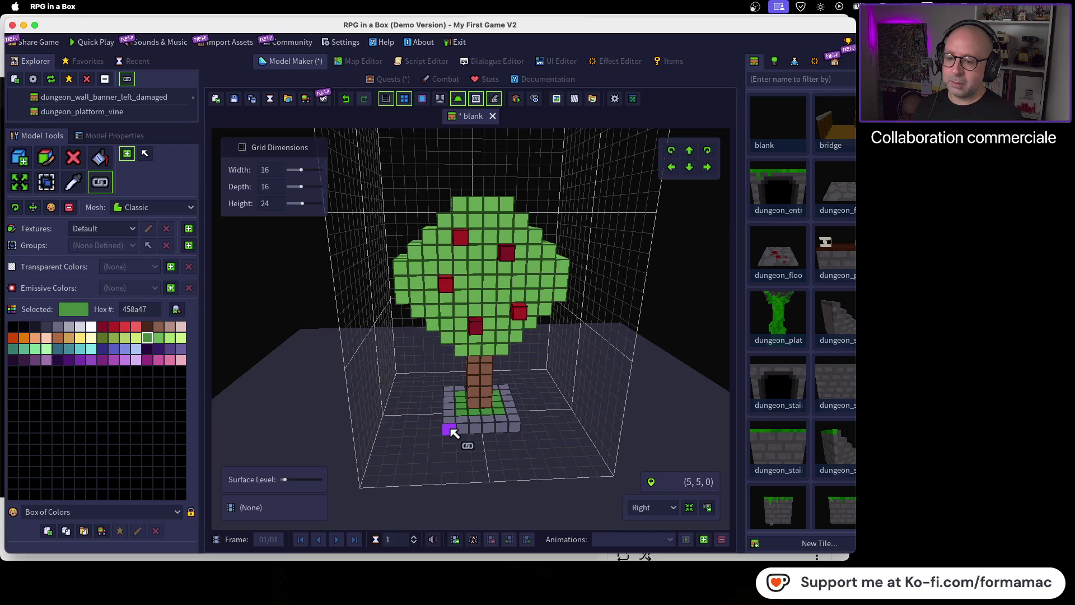
# Step: From an elevated back view, place the attach point on a base stone voxel
pyautogui.moveTo(325, 379); pyautogui.dragTo(483, 439)
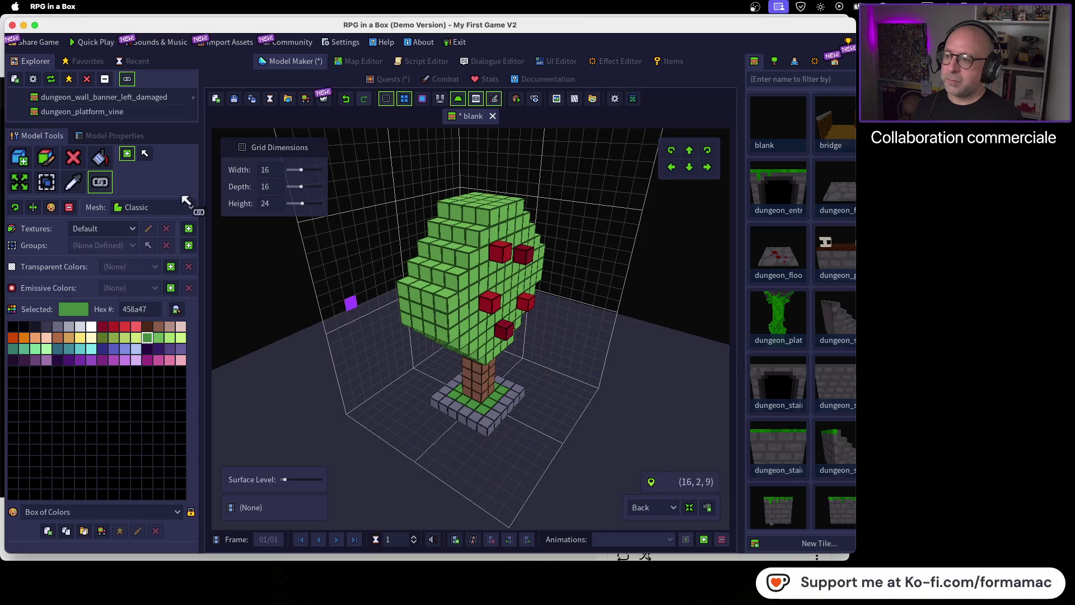
pyautogui.click(94, 188)
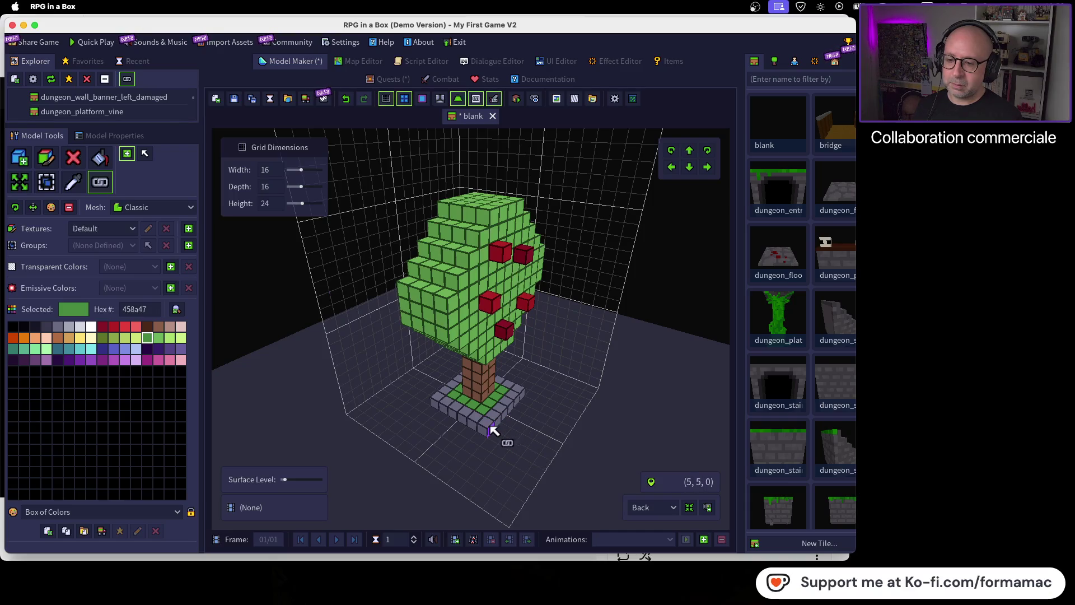
pyautogui.click(488, 426)
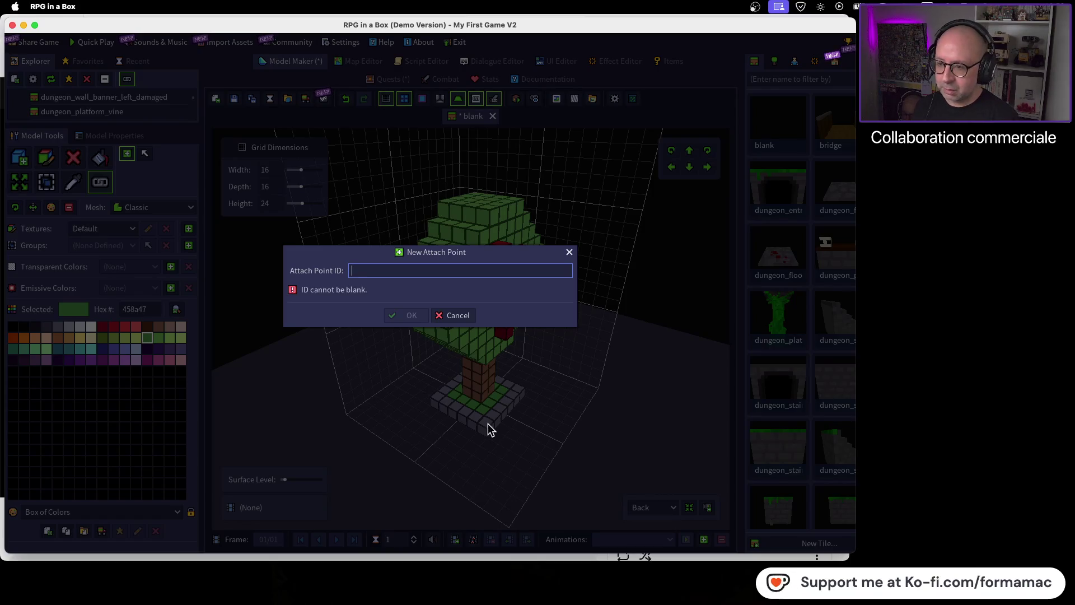
# Step: Enter 'stone' as the Attach Point ID, recheck the tutorial, and confirm with OK
pyautogui.write('stone')
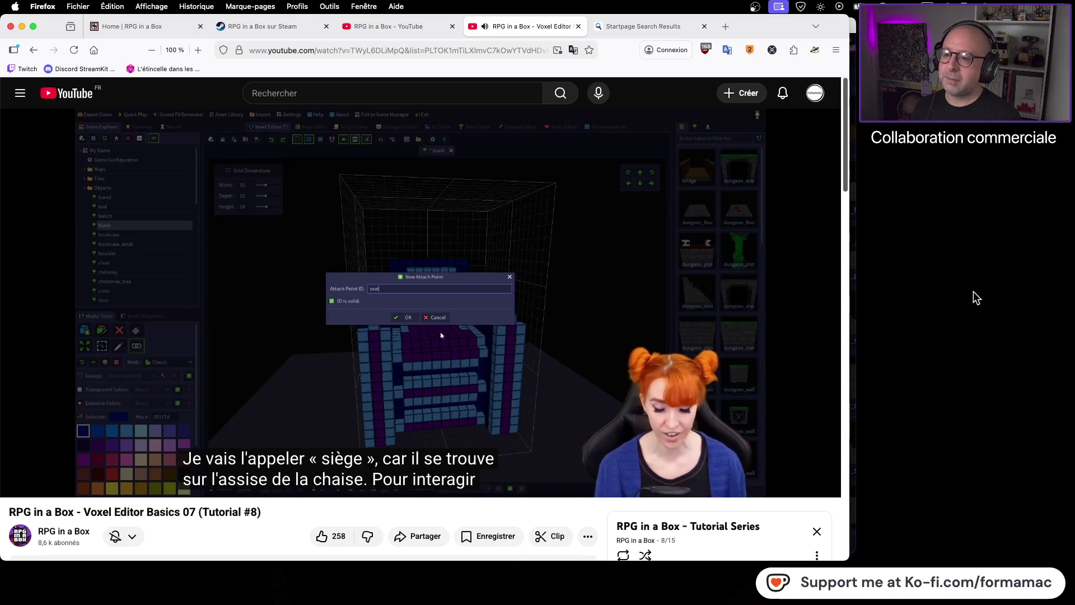
pyautogui.click(740, 346)
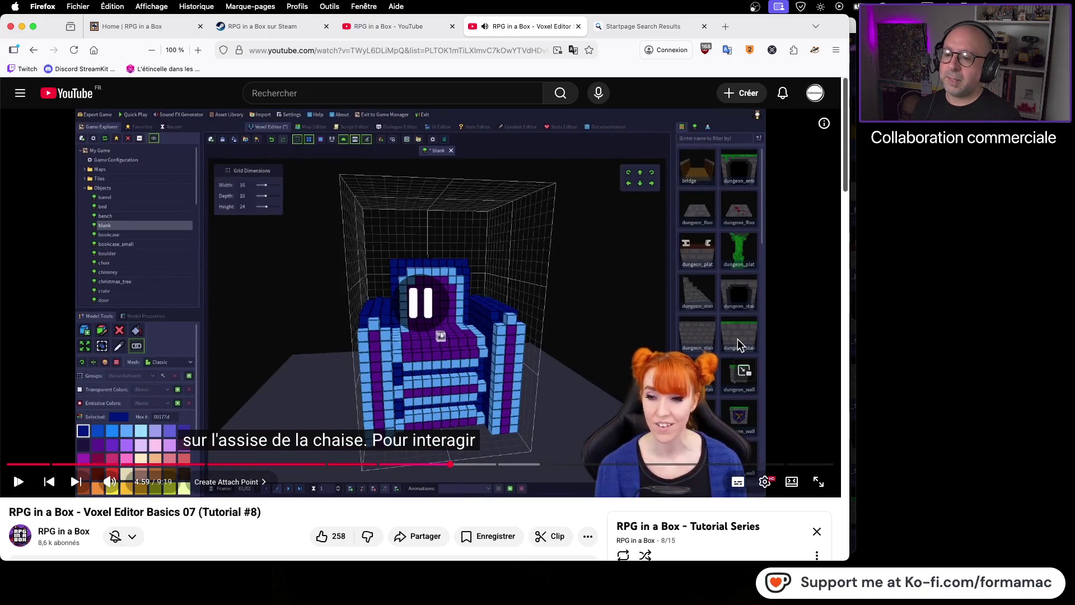
pyautogui.press('super+Tab')
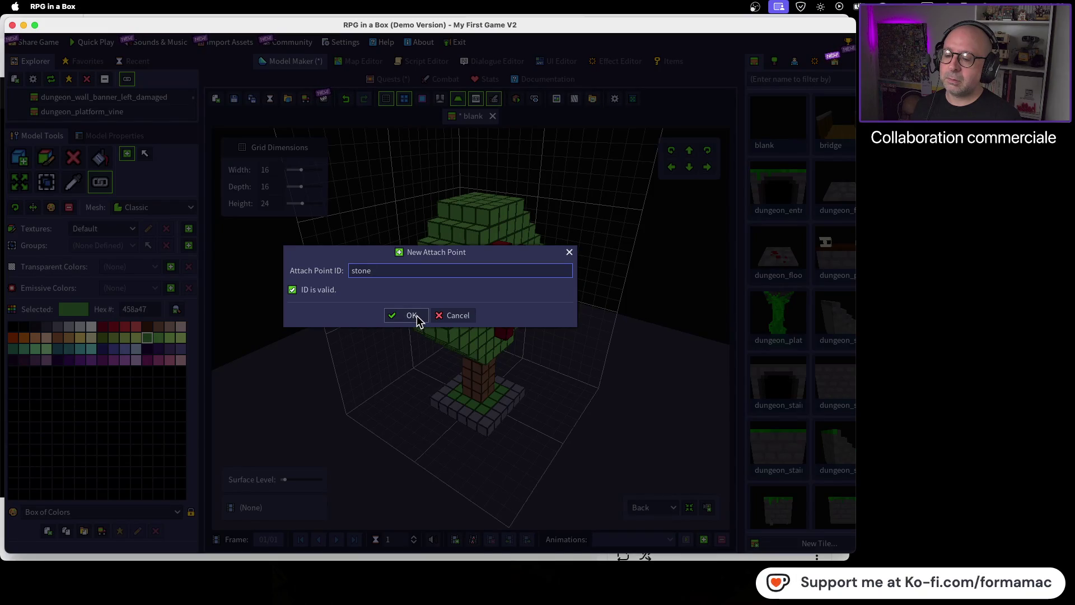
pyautogui.press('super+Tab')
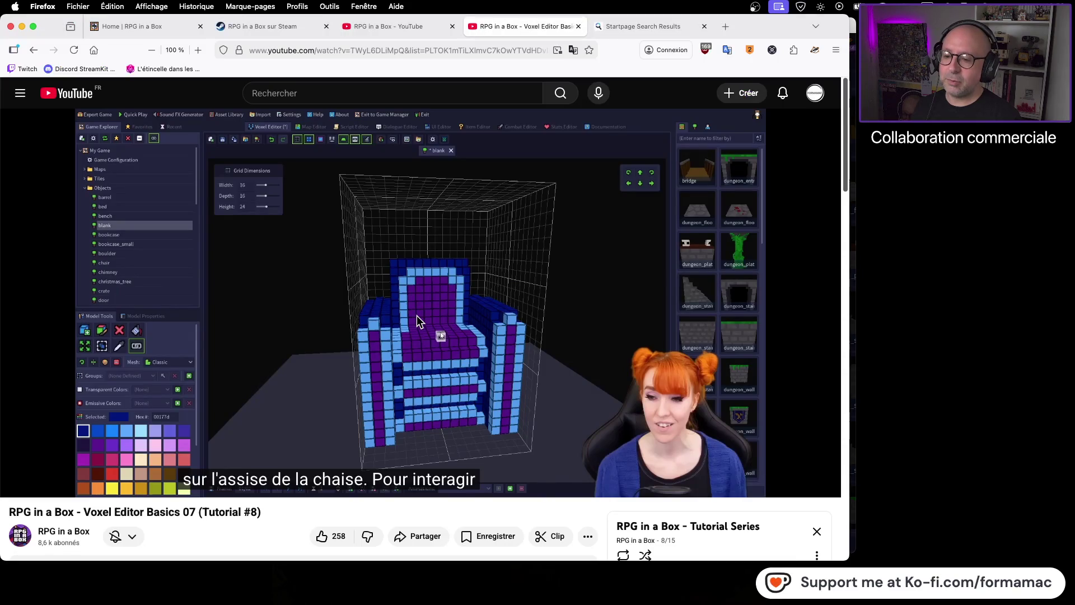
pyautogui.press('super+Tab')
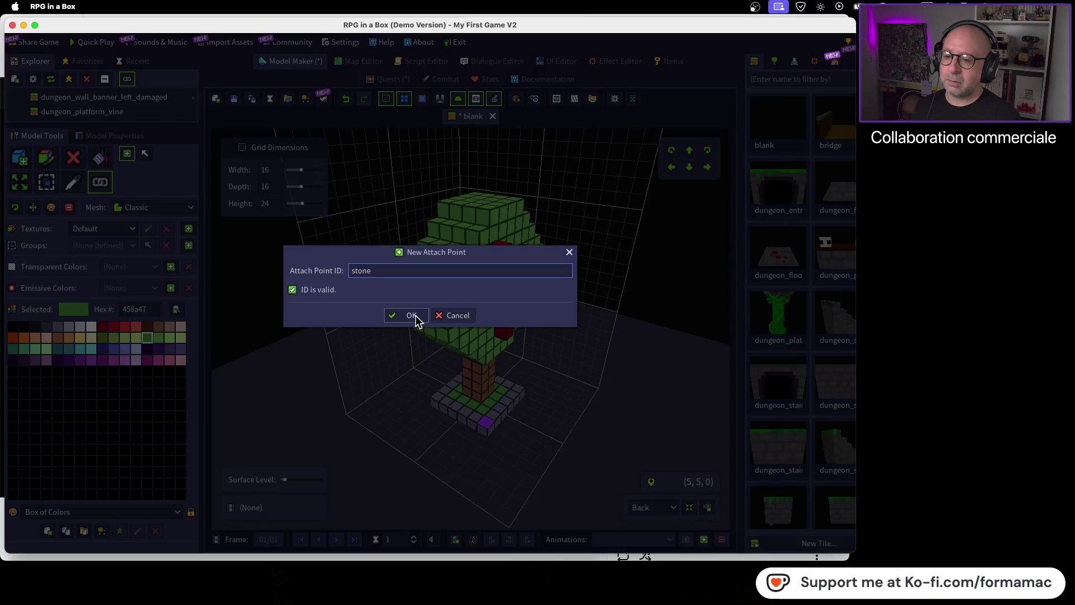
pyautogui.click(412, 315)
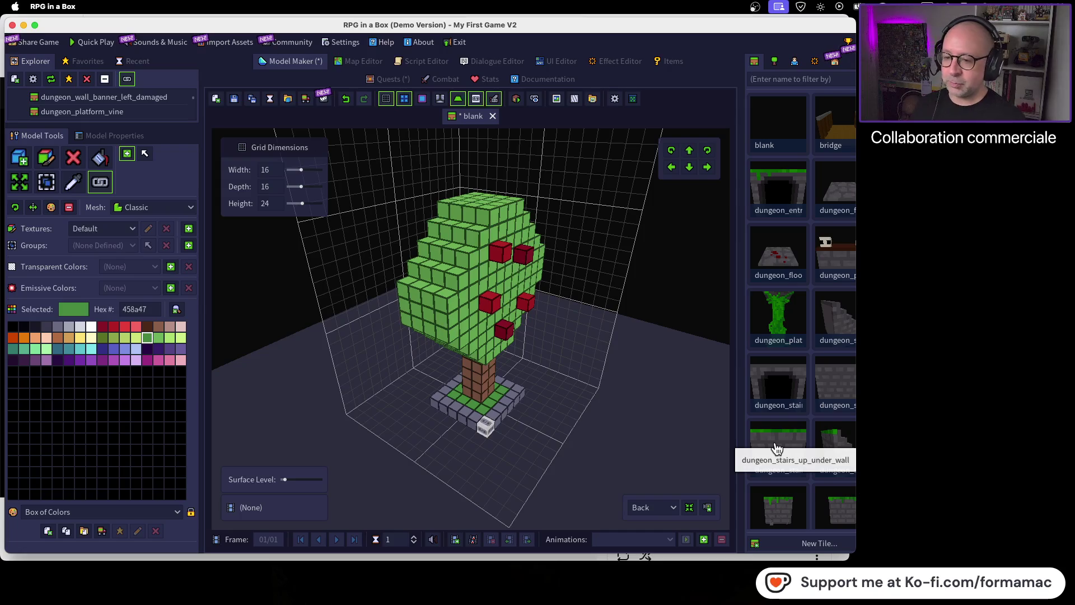
pyautogui.moveTo(569, 412)
pyautogui.mouseDown()
pyautogui.moveTo(461, 355)
pyautogui.moveTo(437, 364)
pyautogui.mouseUp()
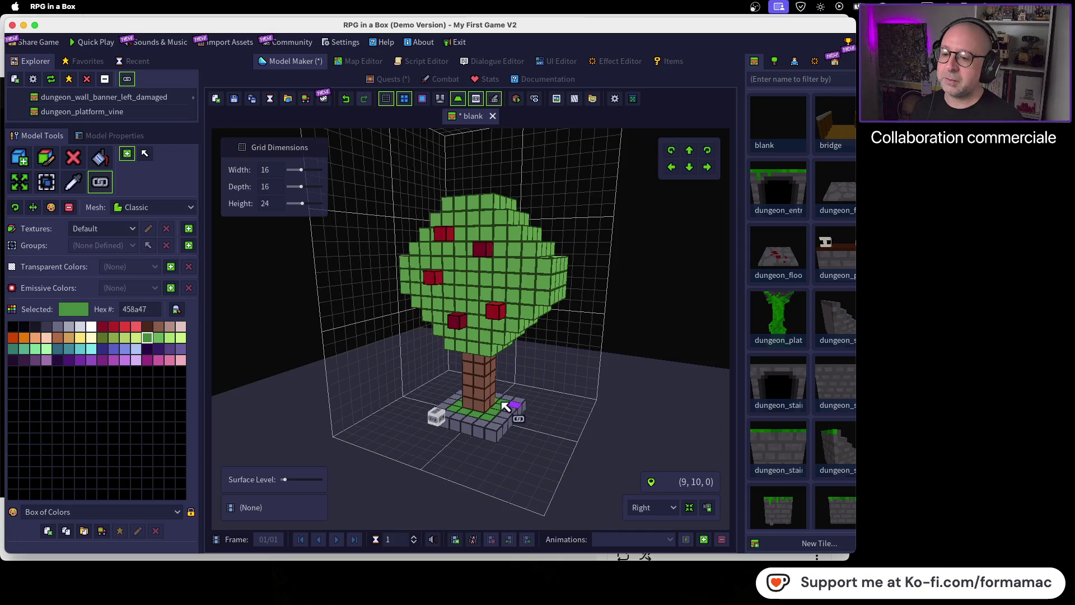
pyautogui.moveTo(512, 413); pyautogui.dragTo(514, 450)
pyautogui.scroll(3, 434, 419)
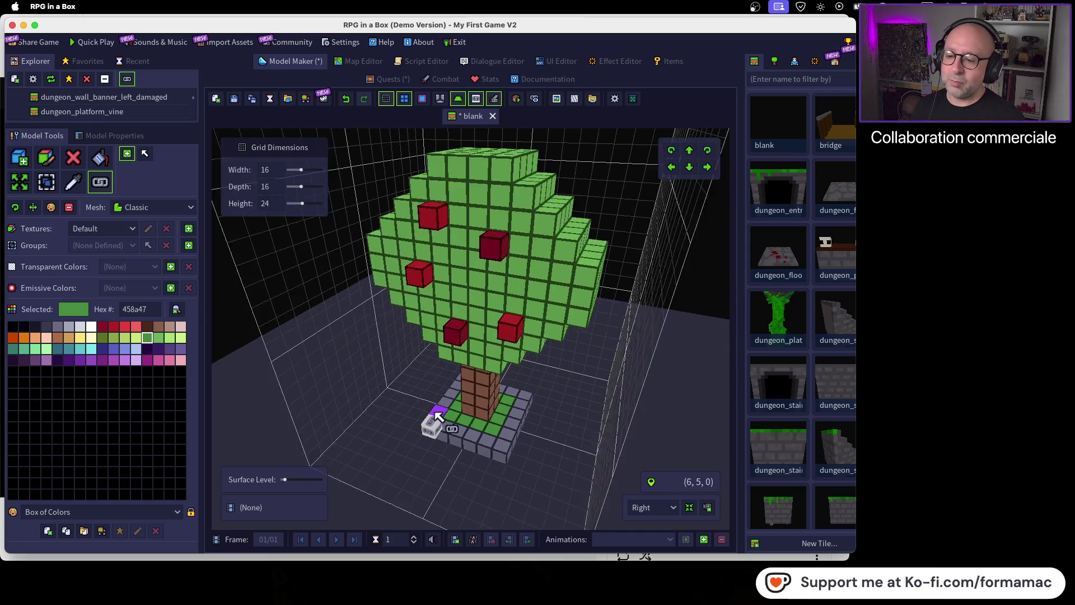
pyautogui.moveTo(439, 458)
pyautogui.mouseDown()
pyautogui.moveTo(473, 427)
pyautogui.moveTo(458, 447)
pyautogui.mouseUp()
pyautogui.scroll(3, 488, 384)
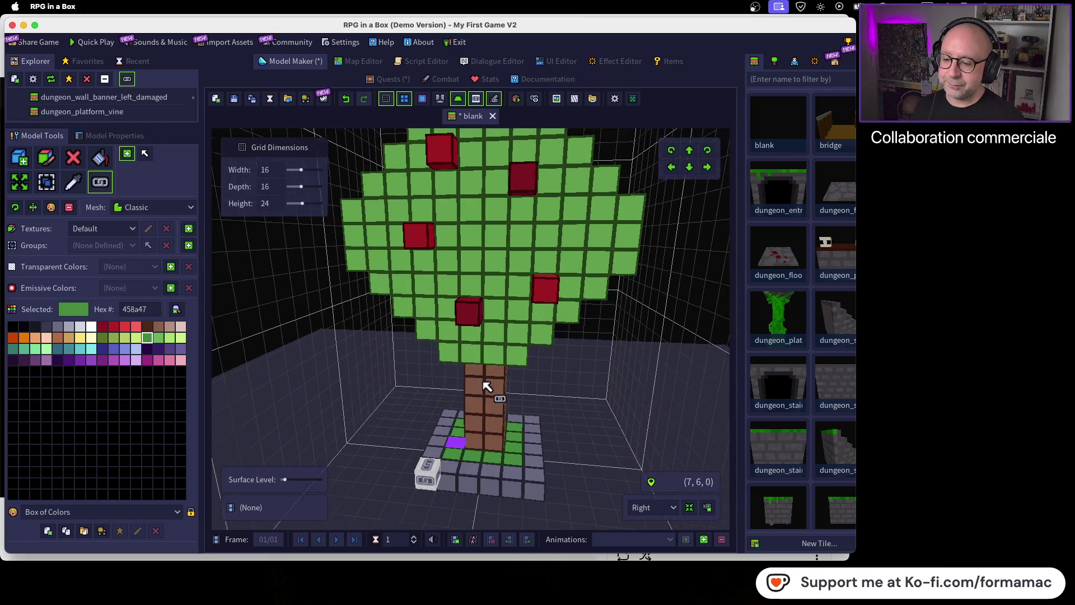
pyautogui.moveTo(503, 385); pyautogui.dragTo(560, 395)
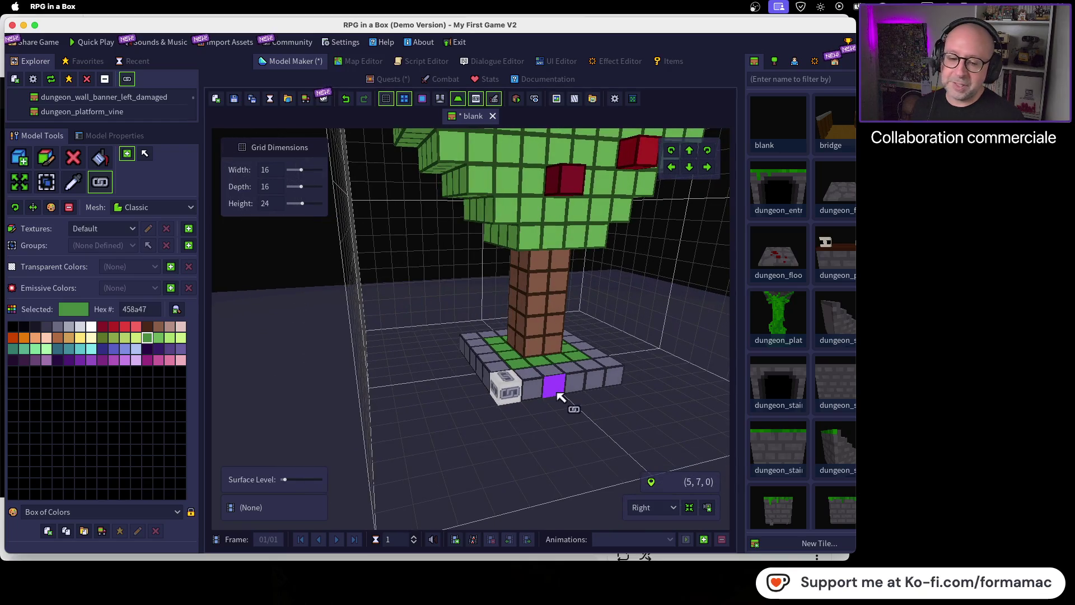
pyautogui.scroll(-3, 555, 397)
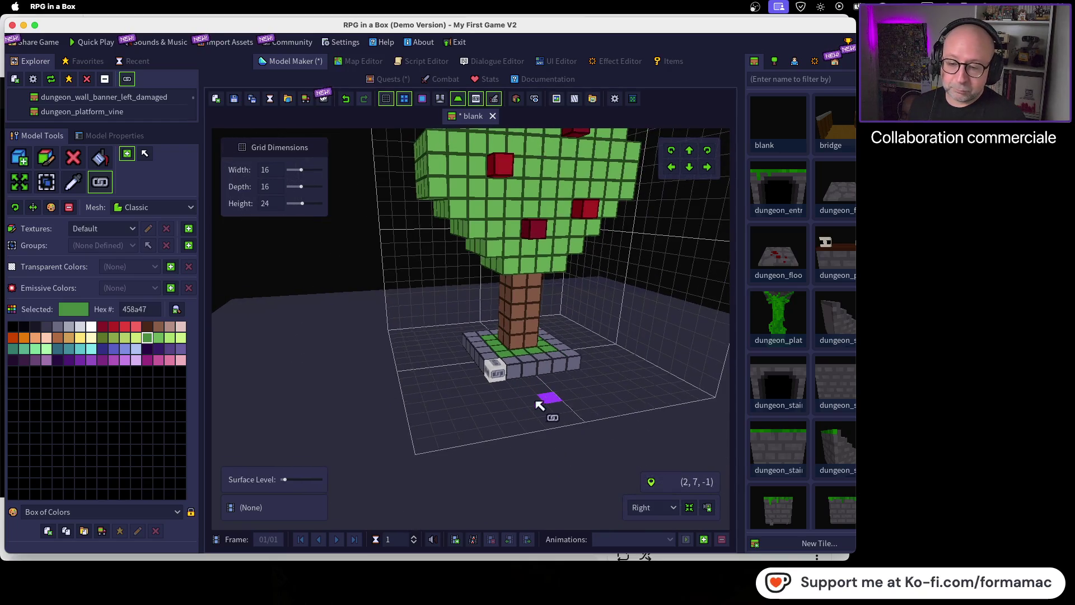
pyautogui.moveTo(552, 408); pyautogui.dragTo(467, 421)
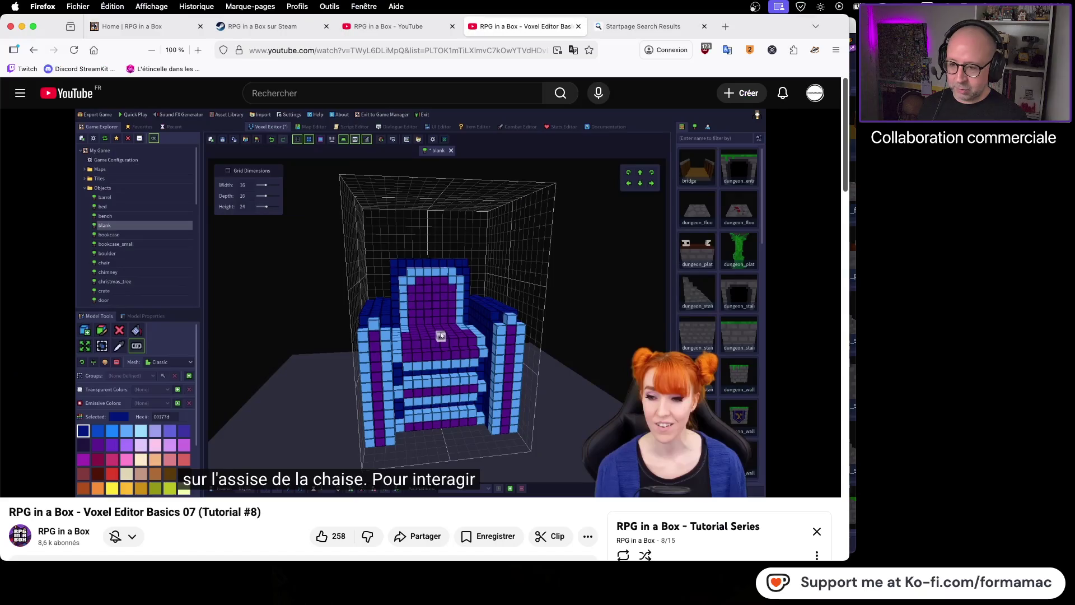
# Step: Show the Voxel Editor Basics 07 tutorial paused at 4:59 on its chair attach point example
pyautogui.moveTo(471, 140)
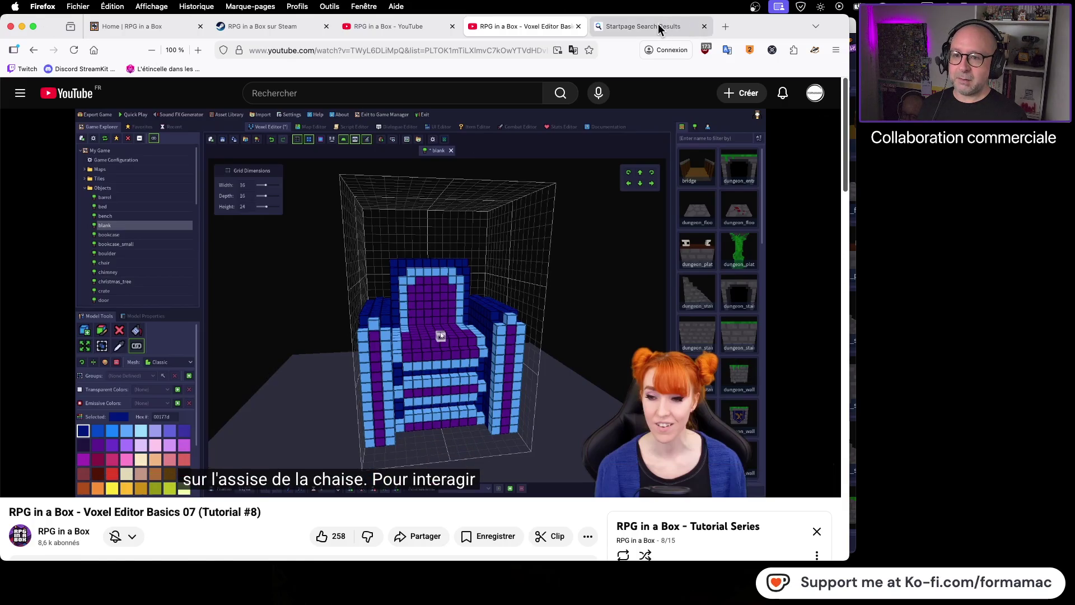
# Step: Replace the Startpage search with 'controle technique moto' and run it
pyautogui.click(644, 26)
pyautogui.click(179, 103)
pyautogui.press('super+a')
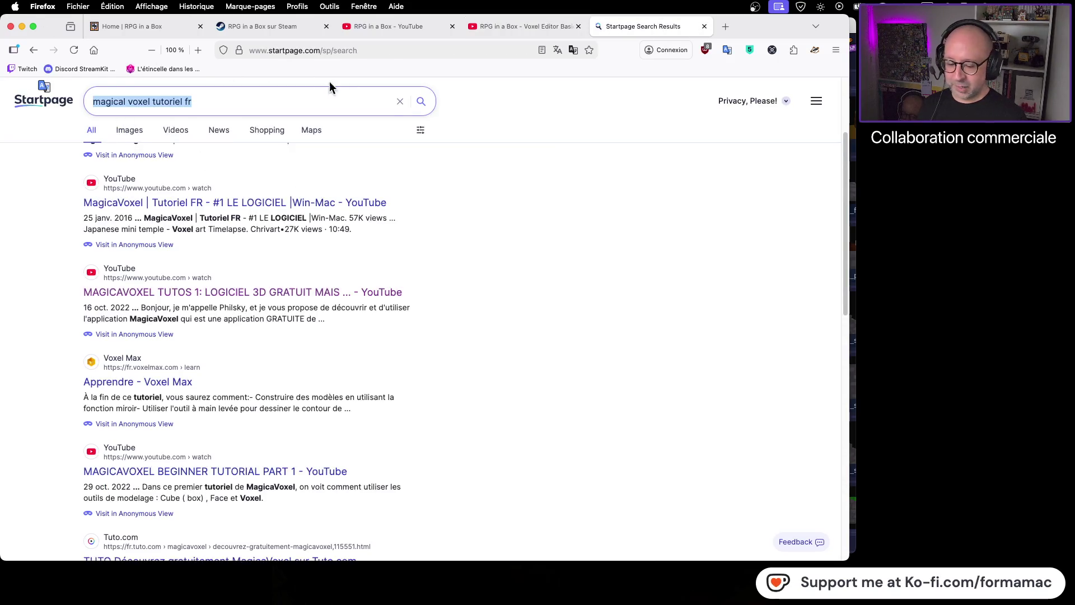
pyautogui.write('co')
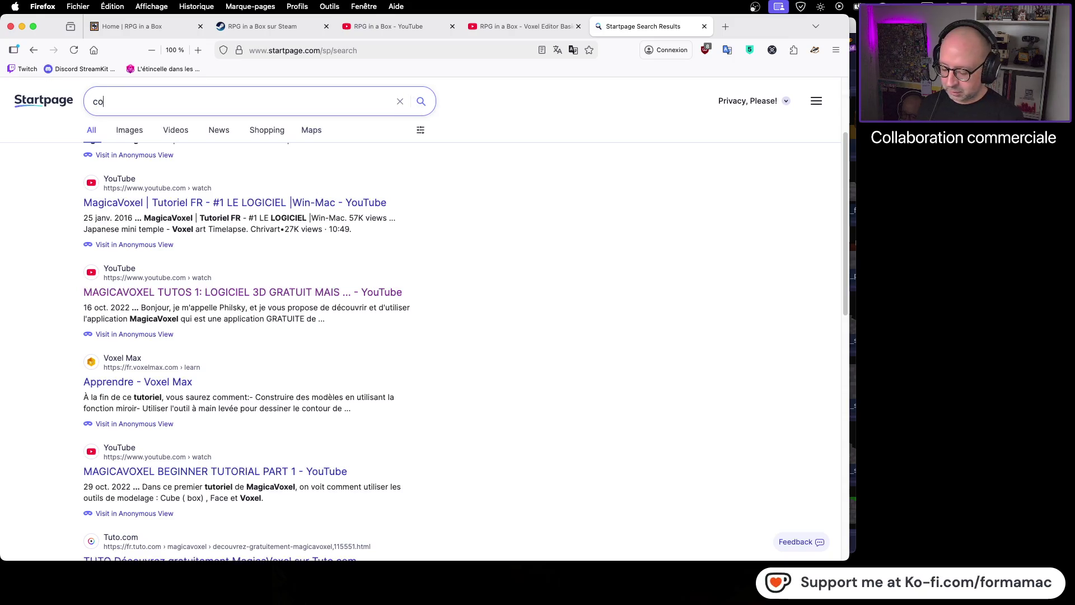
pyautogui.write('ntrole technique')
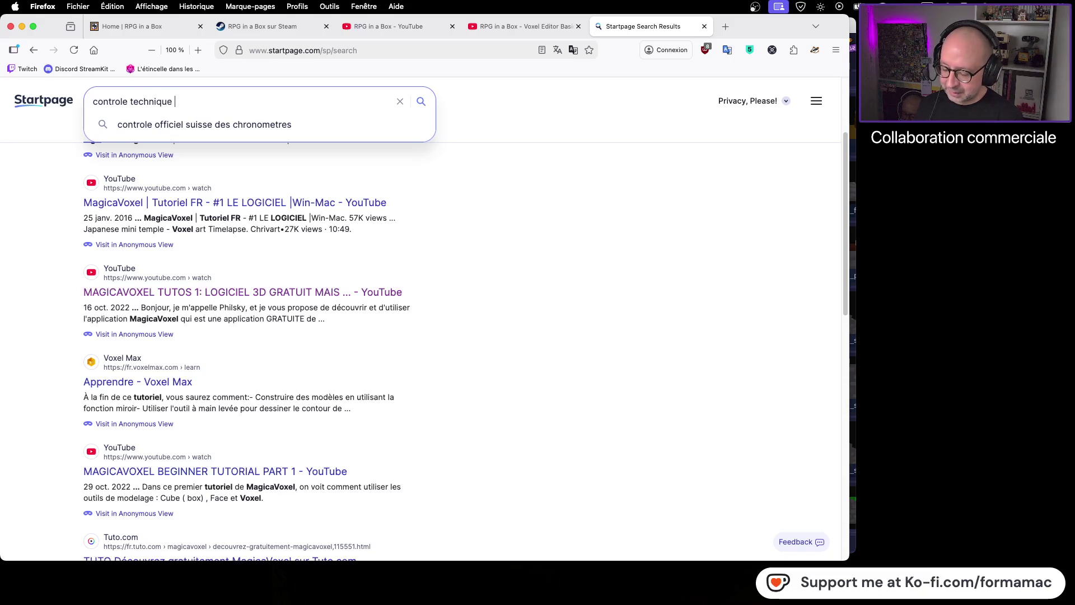
pyautogui.press('Return')
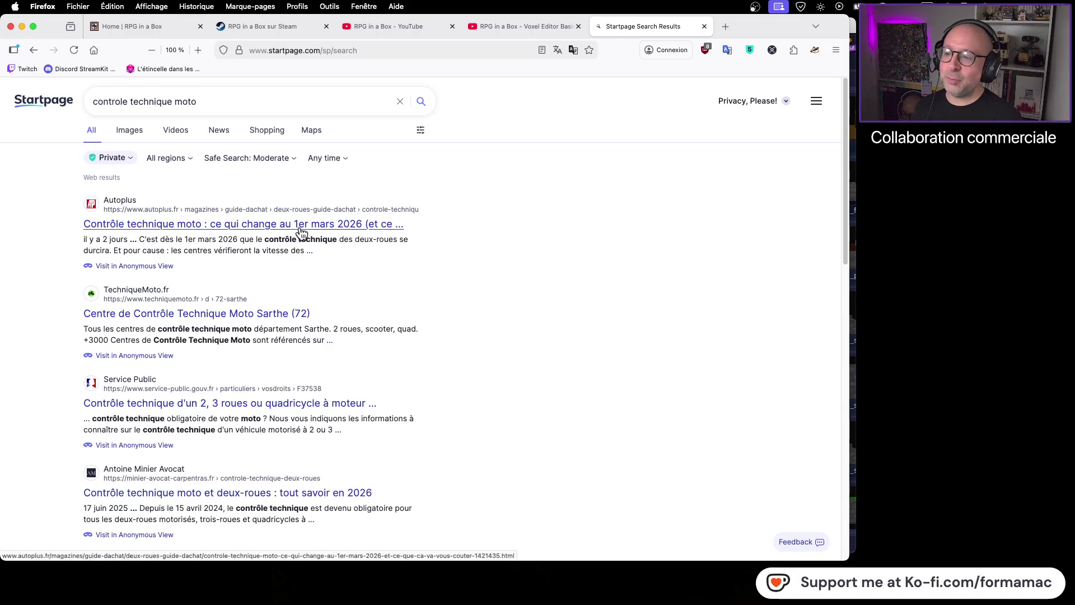
# Step: Open the Autoplus and Service Public results in new tabs
pyautogui.rightClick(337, 230)
pyautogui.click(358, 232)
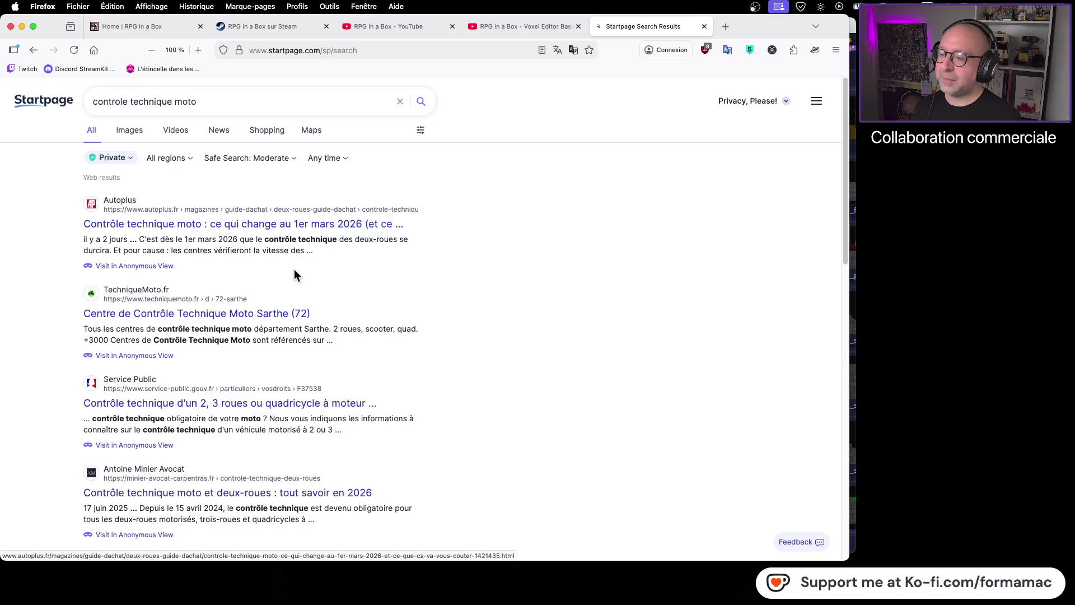
pyautogui.click(208, 407)
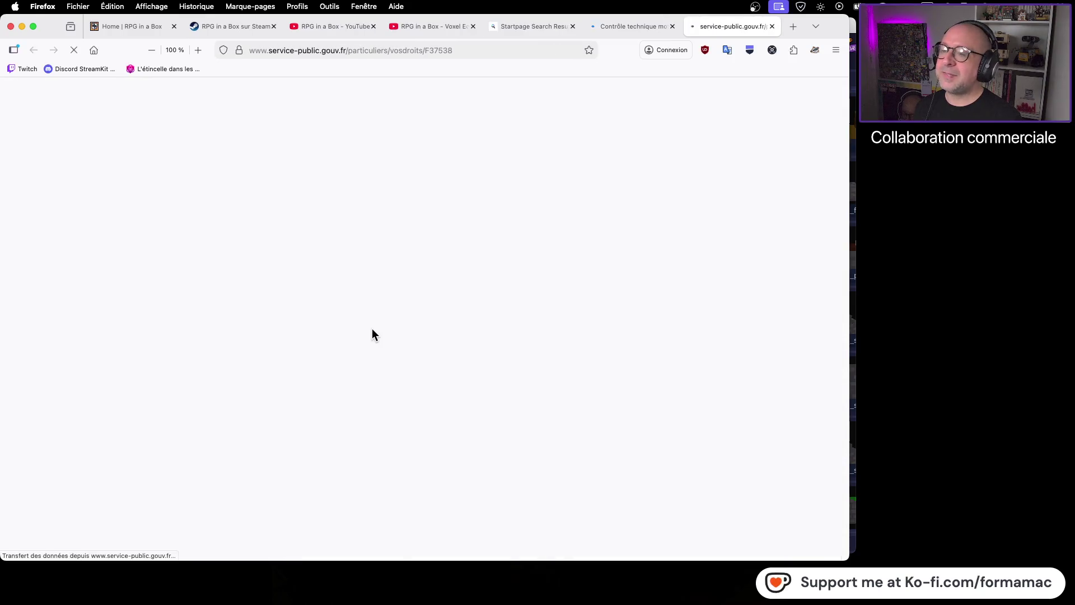
# Step: Expand the category L vehicle list and the 'Quand faire le 1er contrôle technique' answer
pyautogui.scroll(-5, 707, 378)
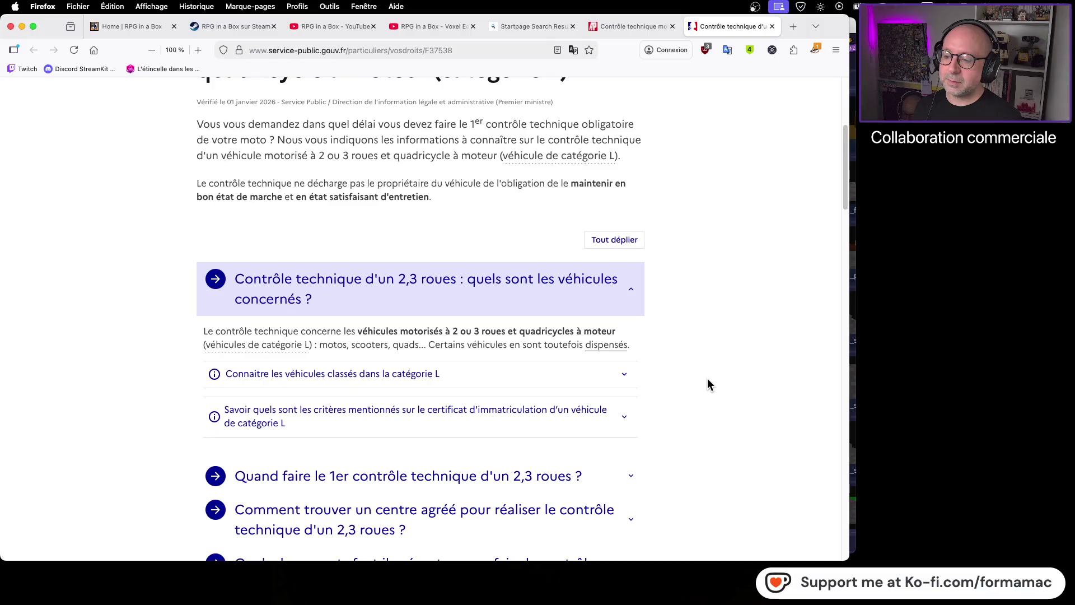
pyautogui.click(626, 379)
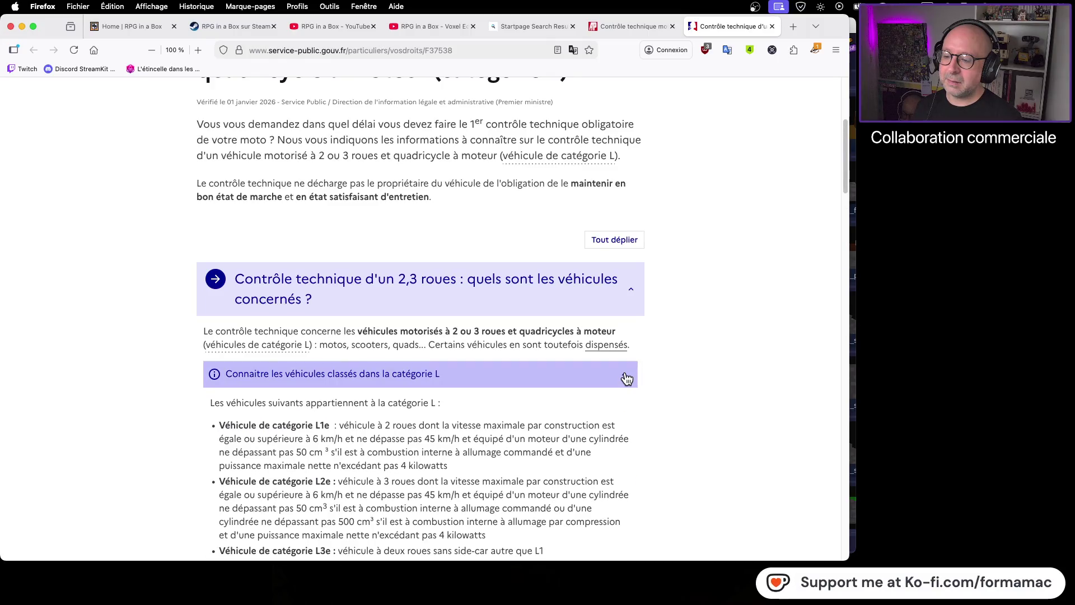
pyautogui.scroll(-5, 691, 375)
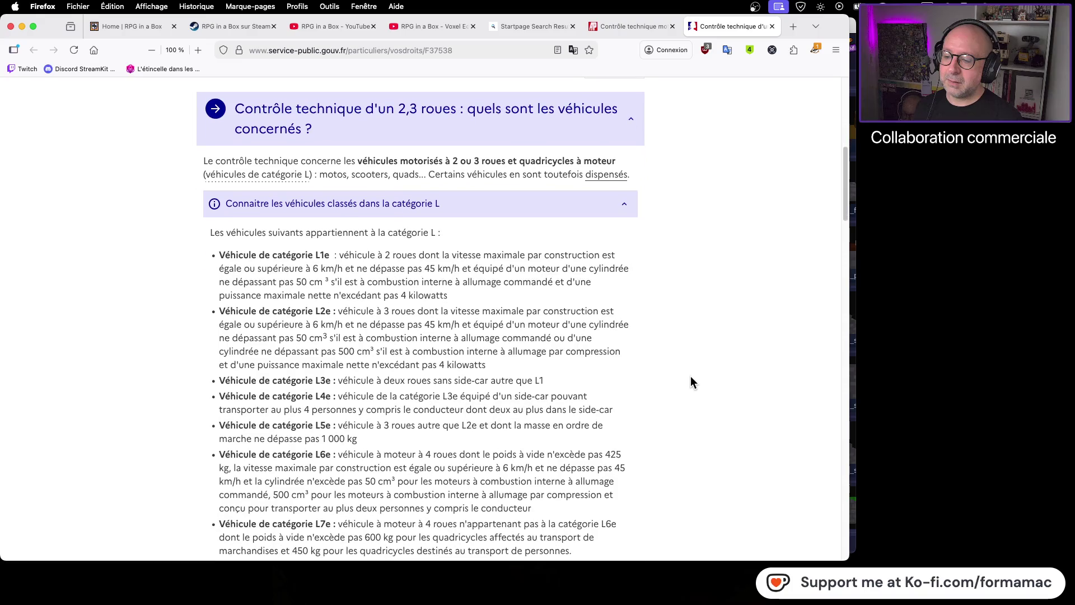
pyautogui.scroll(-3, 690, 384)
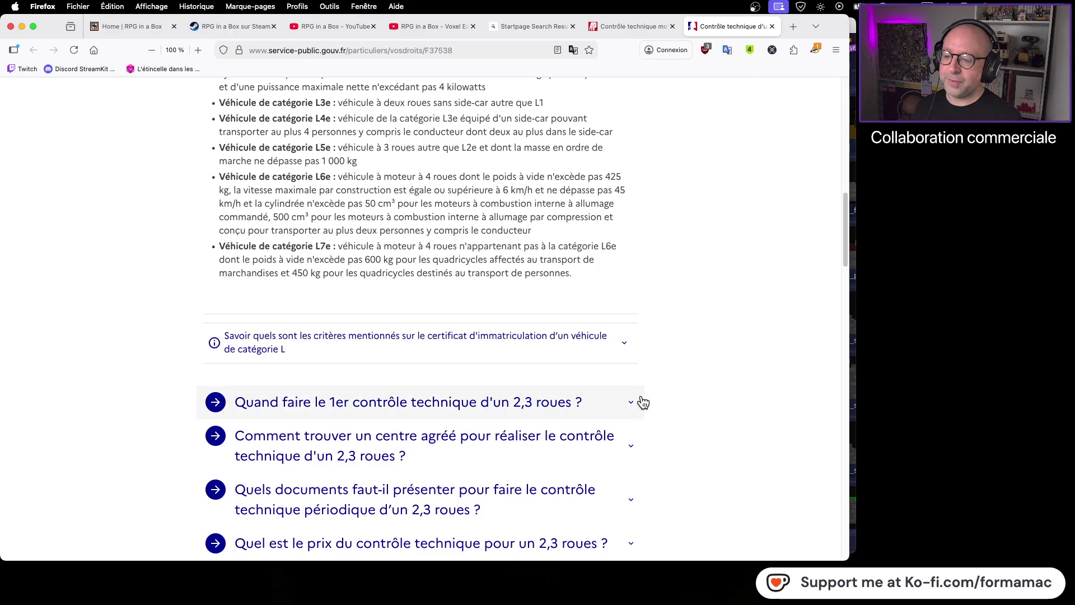
pyautogui.click(636, 405)
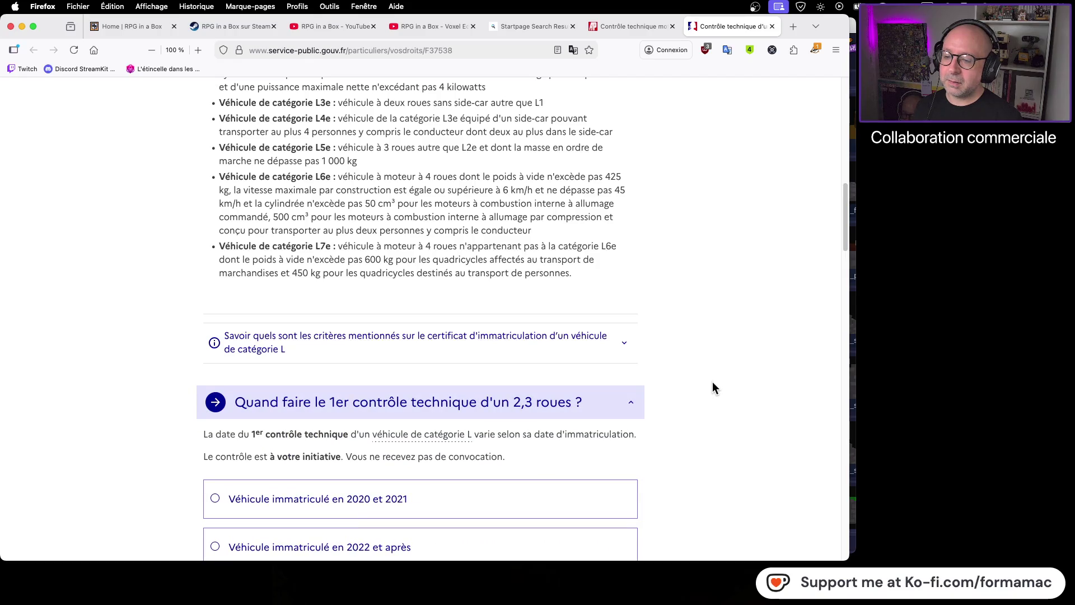
# Step: Read further down and expand the section on the inspection price
pyautogui.scroll(-1, 727, 416)
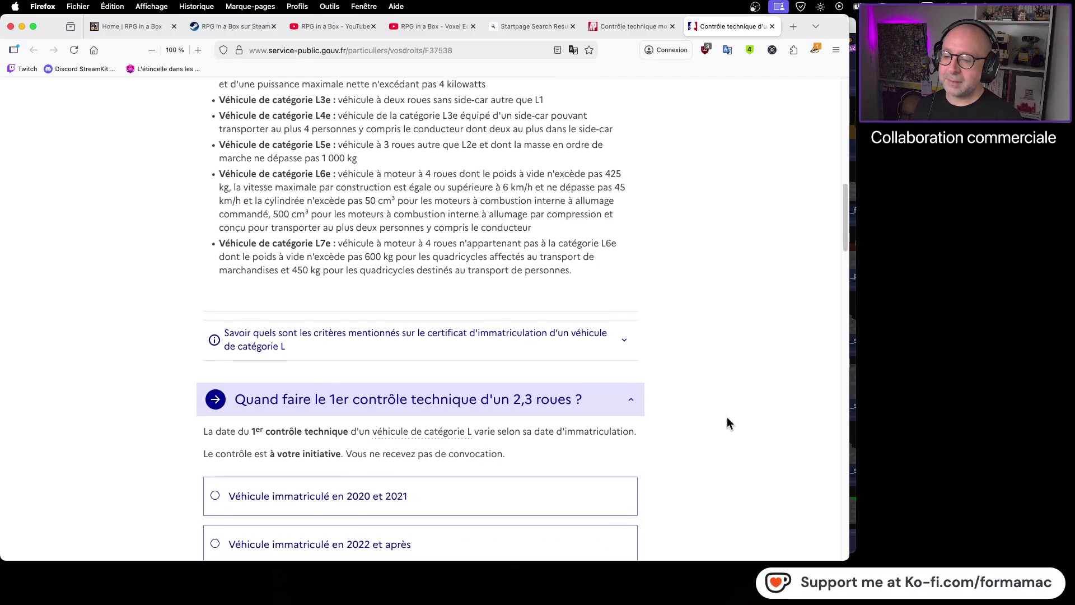
pyautogui.scroll(-3, 727, 416)
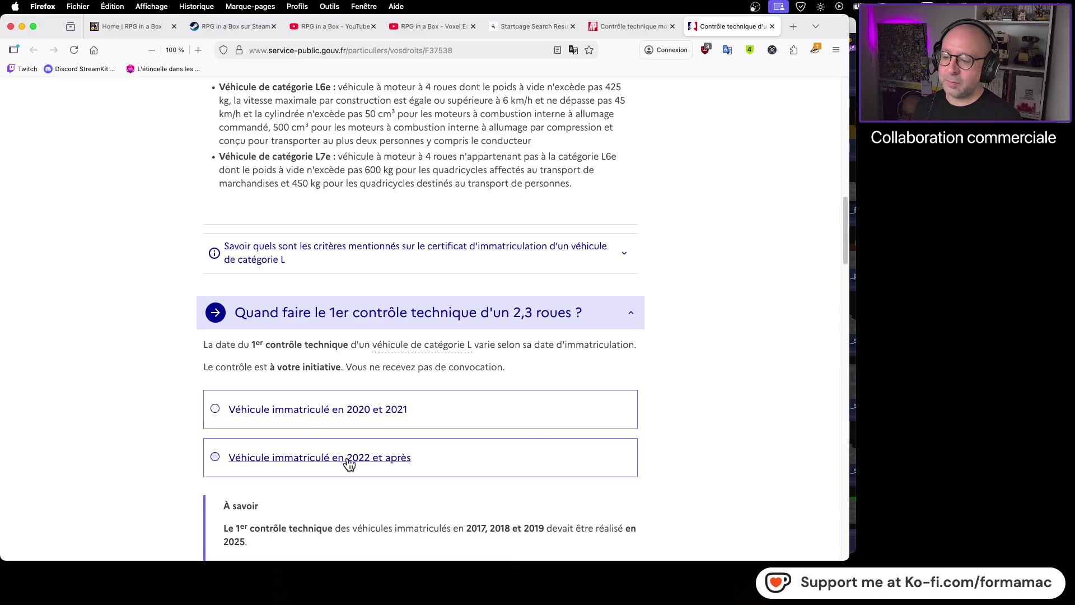
pyautogui.scroll(-2, 709, 418)
pyautogui.scroll(-2, 709, 418)
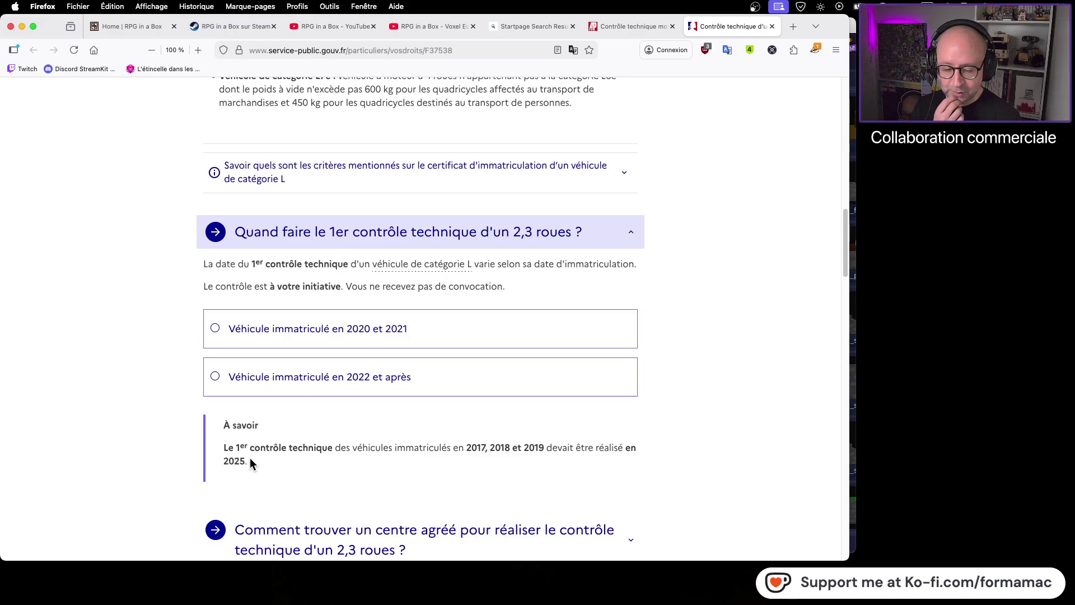
pyautogui.scroll(-3, 365, 439)
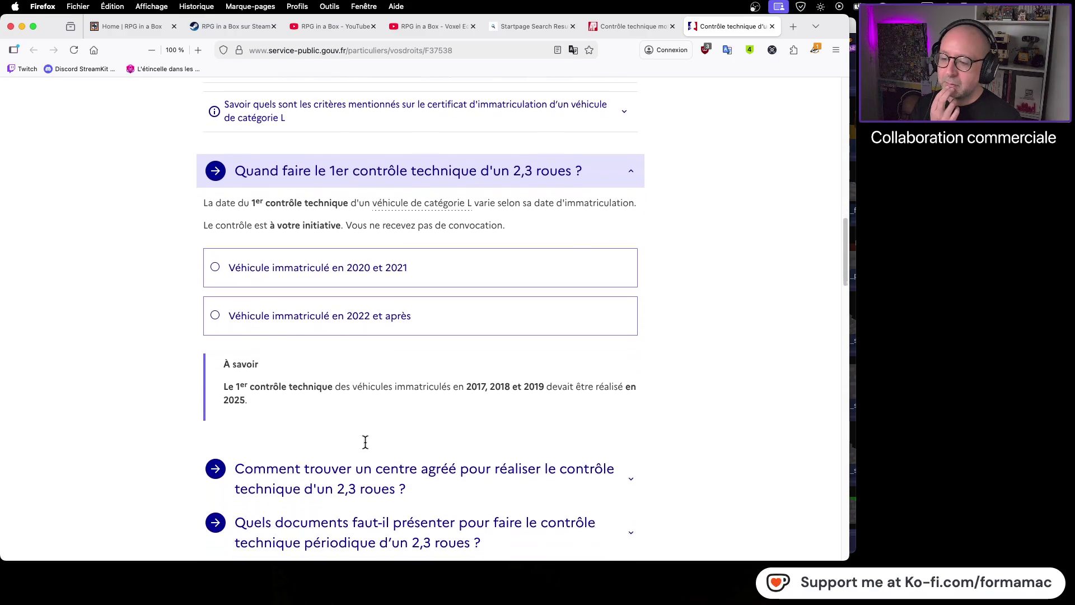
pyautogui.scroll(-2, 737, 432)
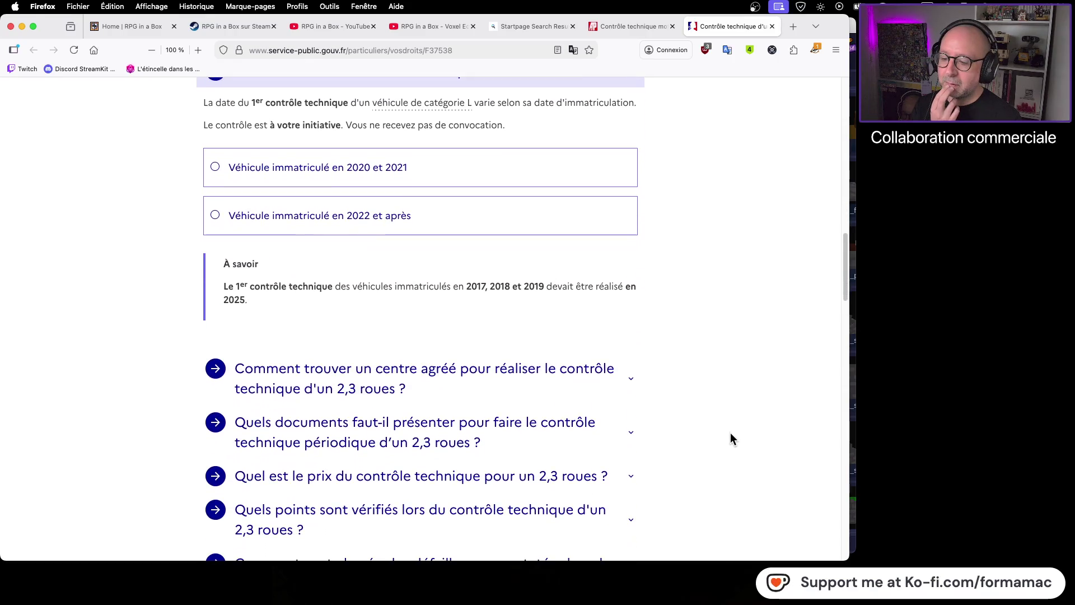
pyautogui.click(539, 466)
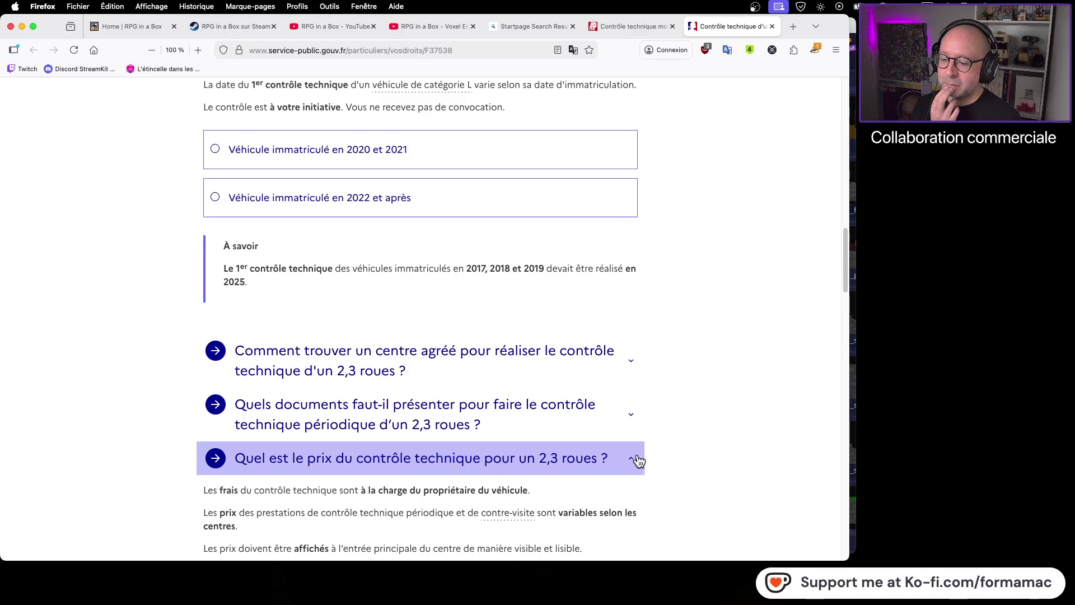
# Step: Expand and read the 'Quelle est la durée de validité' answer for a favourable inspection
pyautogui.scroll(-3, 637, 459)
pyautogui.scroll(-2, 667, 451)
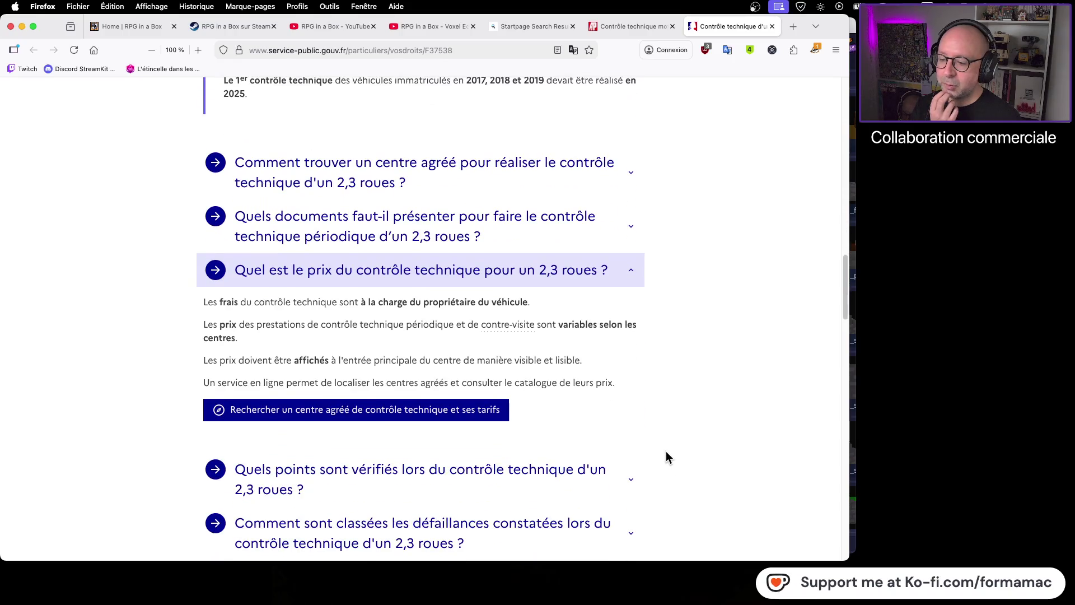
pyautogui.scroll(-2, 666, 451)
pyautogui.scroll(-2, 664, 450)
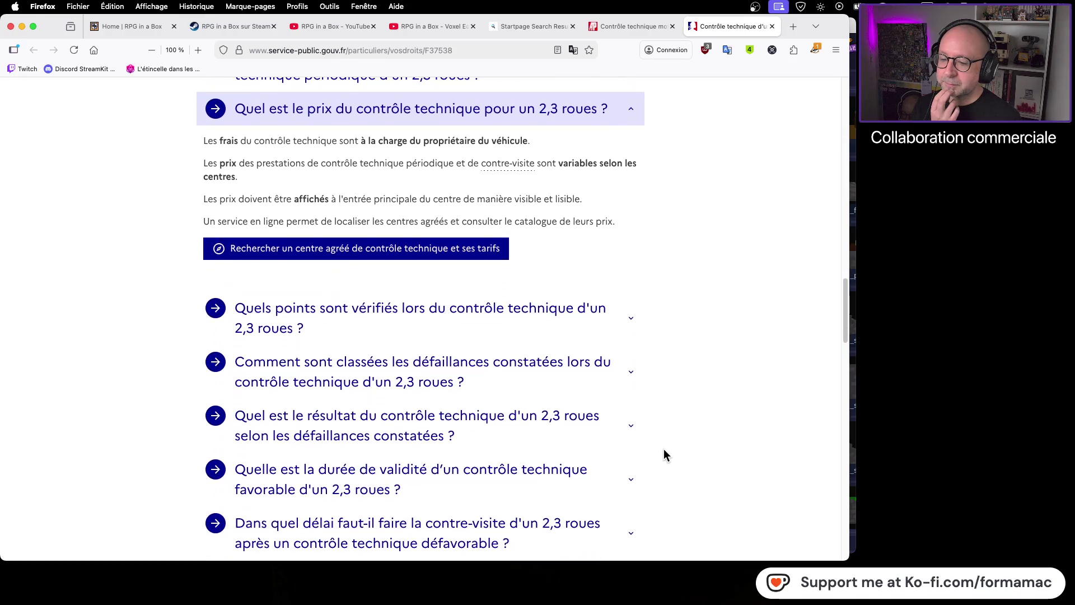
pyautogui.click(532, 465)
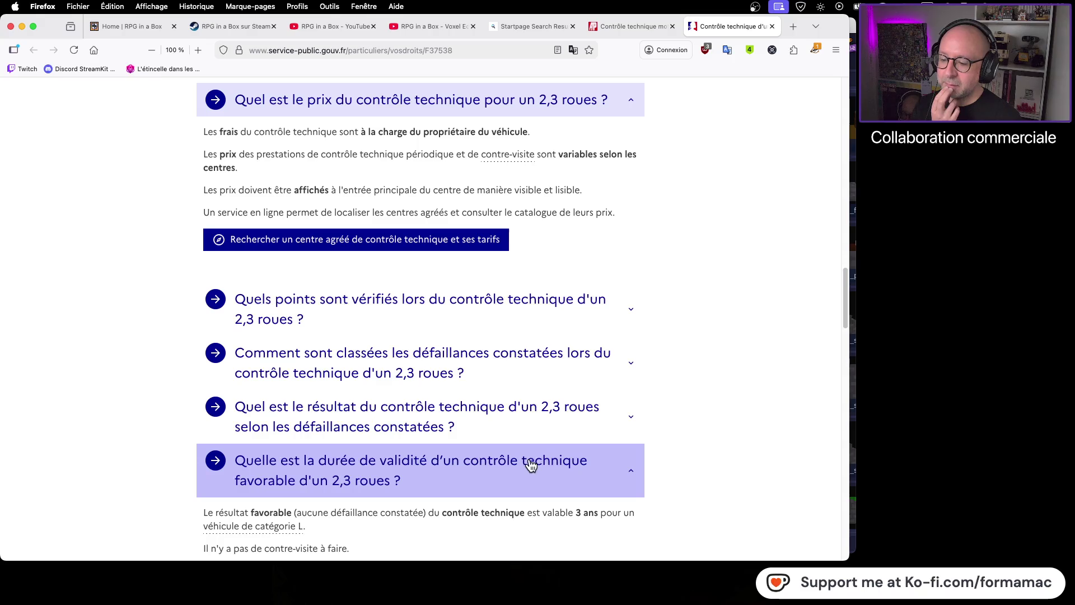
pyautogui.scroll(-2, 531, 465)
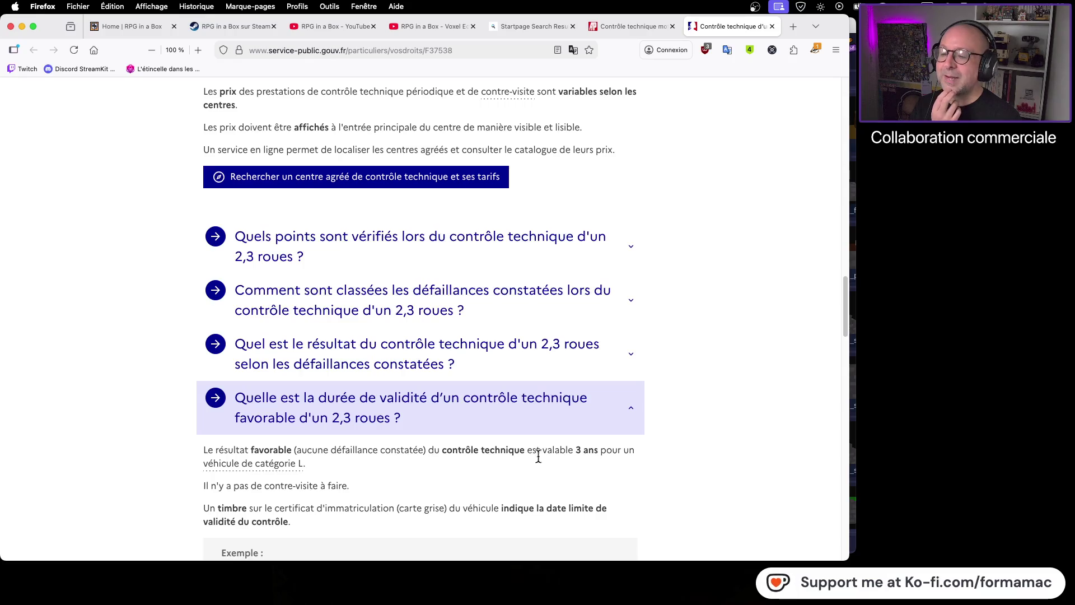
pyautogui.scroll(-3, 665, 448)
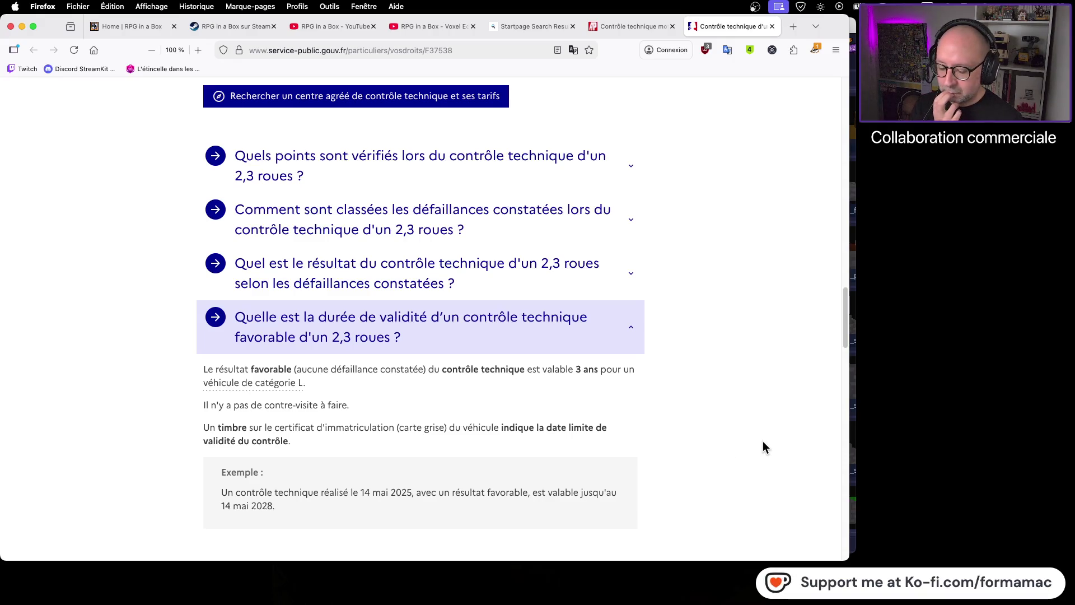
# Step: Highlight the year 2025 in the note, then close the Service Public tab
pyautogui.scroll(10, 716, 237)
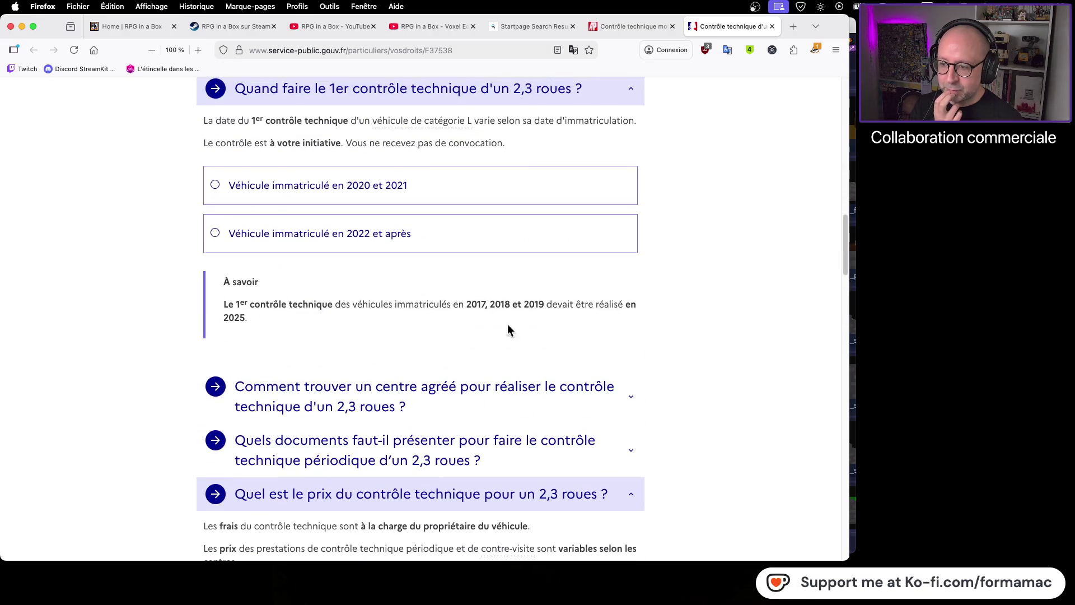
pyautogui.doubleClick(234, 317)
pyautogui.click(333, 324)
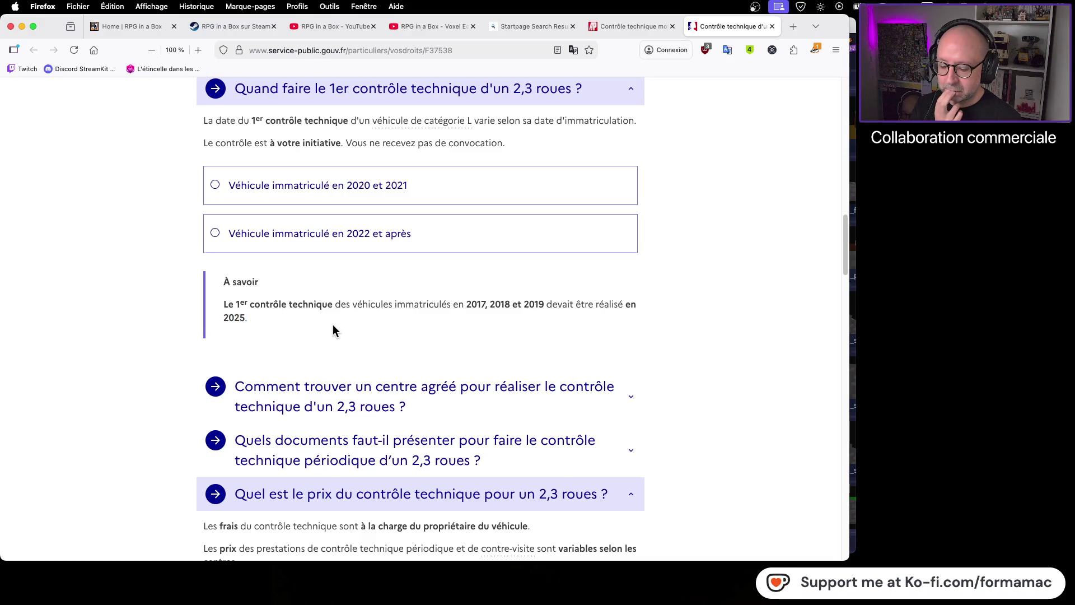
pyautogui.click(772, 26)
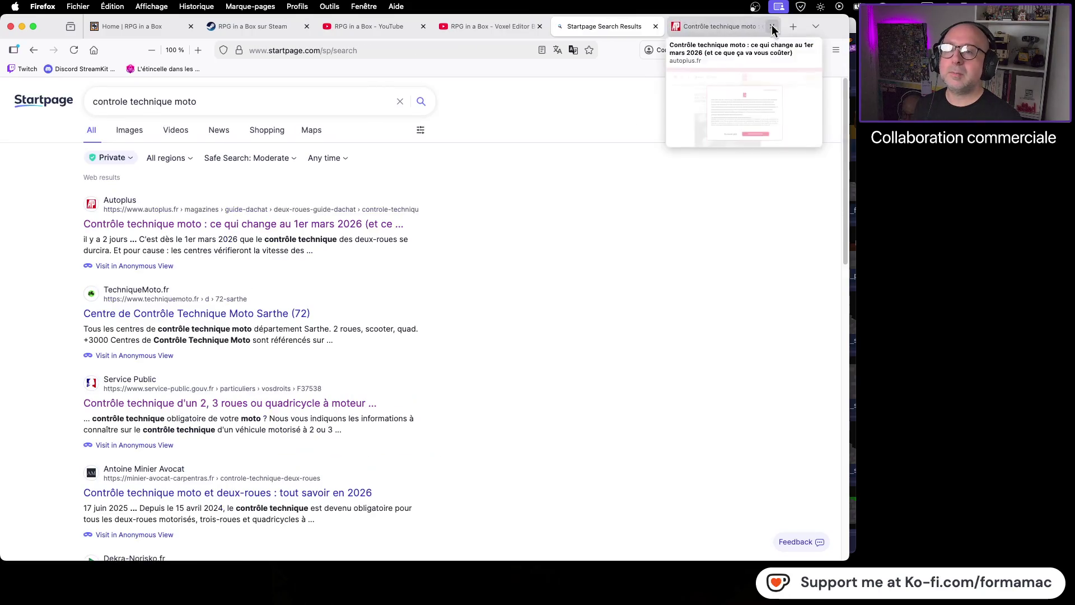
# Step: Open the Auto Plus article without accepting cookies and read down to the 50 cc price heading
pyautogui.click(712, 27)
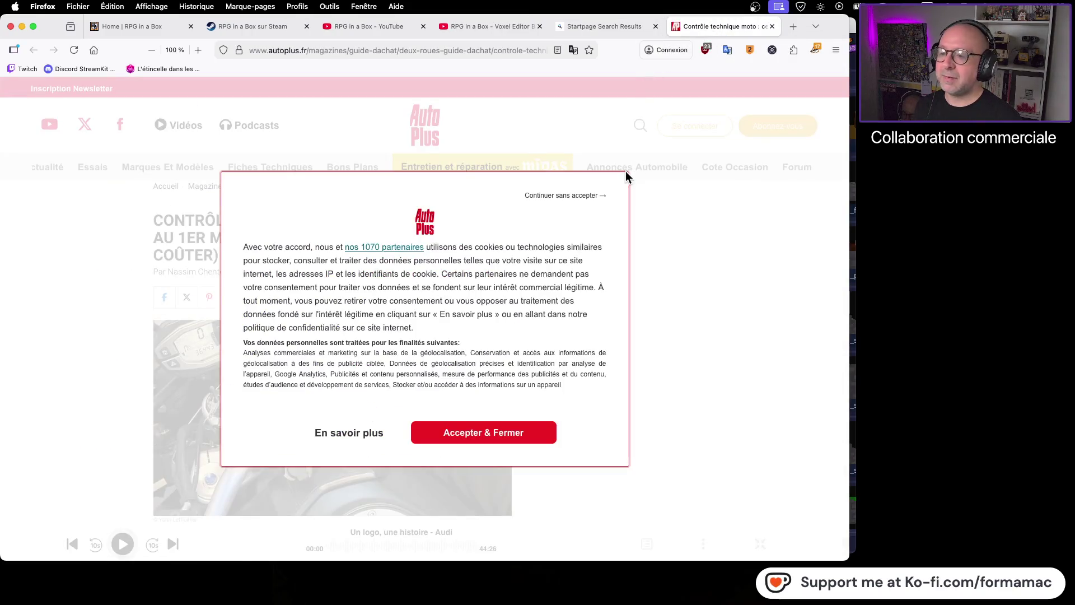
pyautogui.click(588, 197)
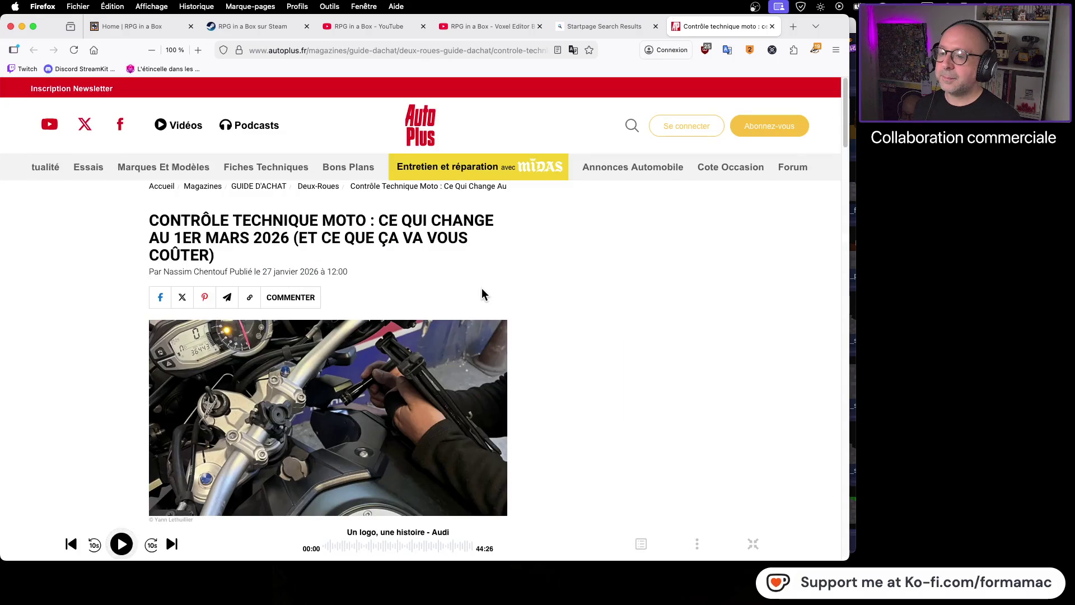
pyautogui.scroll(-5, 483, 294)
pyautogui.scroll(-1, 482, 293)
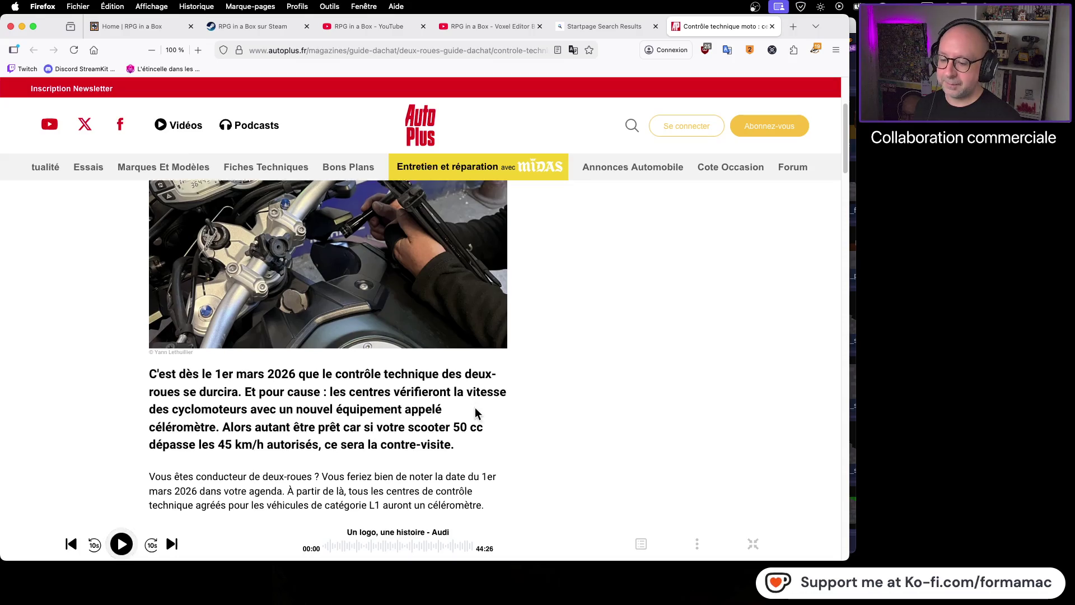
pyautogui.scroll(-5, 556, 365)
pyautogui.scroll(-3, 556, 367)
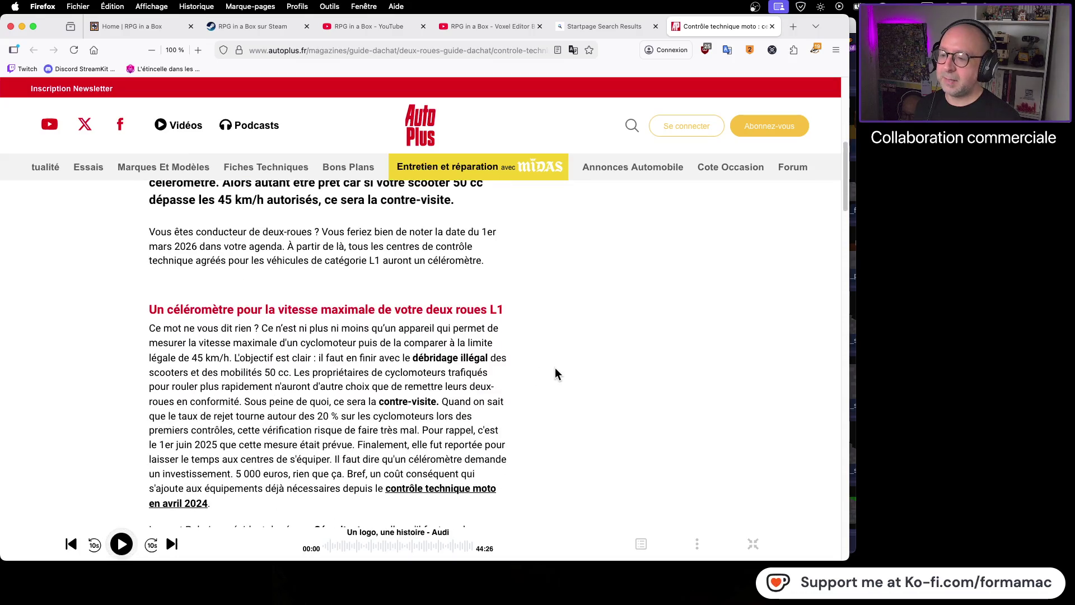
pyautogui.scroll(-3, 553, 372)
pyautogui.scroll(-6, 555, 378)
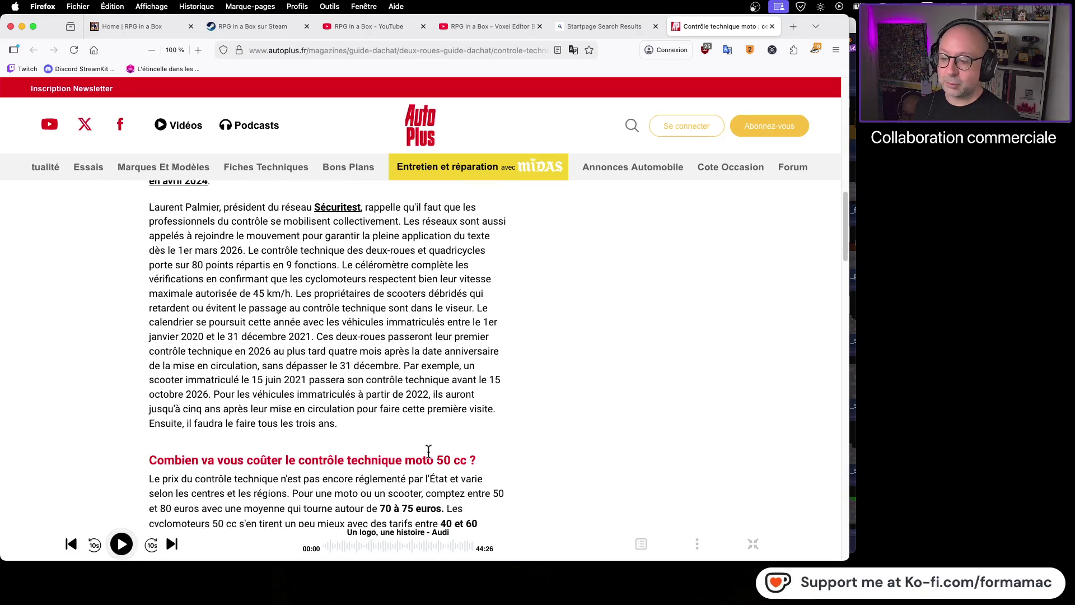
pyautogui.moveTo(434, 457); pyautogui.dragTo(468, 455)
pyautogui.click(528, 442)
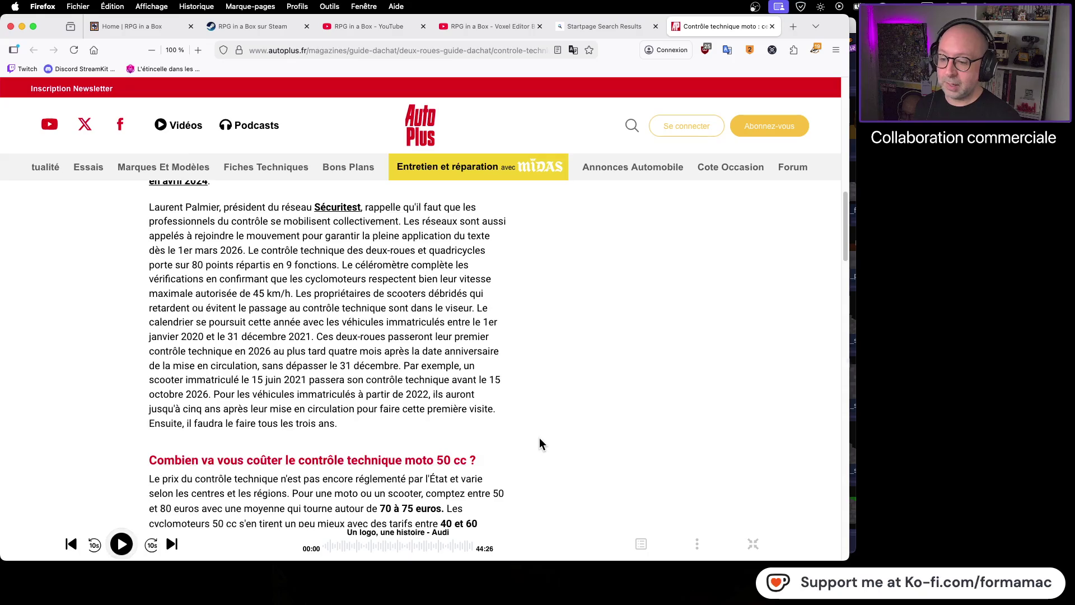
# Step: Read the rest of the 2026 motorbike inspection article, then close its tab
pyautogui.scroll(-1, 539, 438)
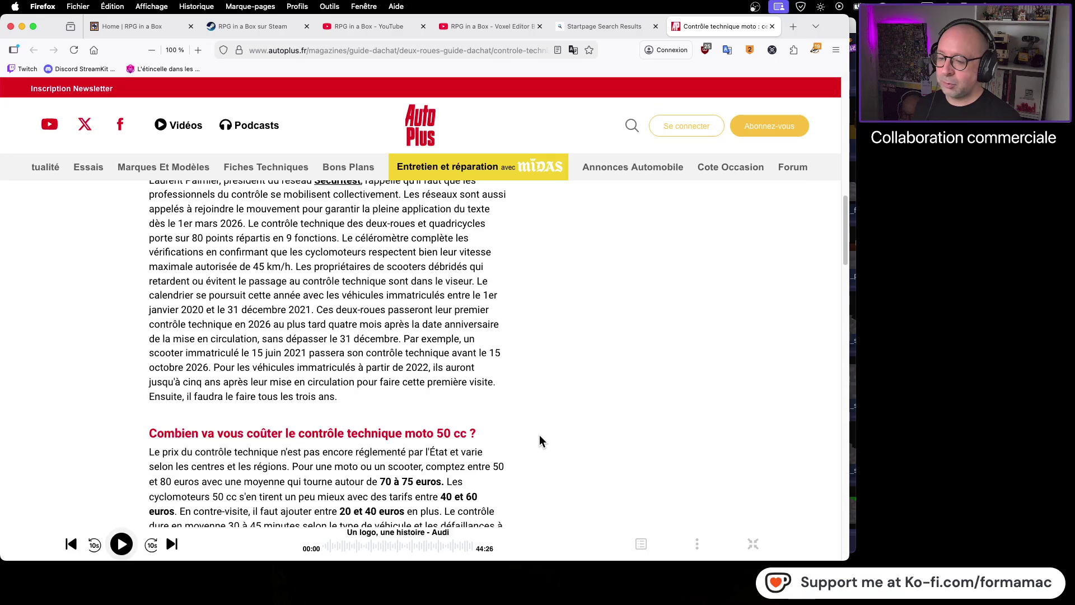
pyautogui.scroll(-2, 539, 436)
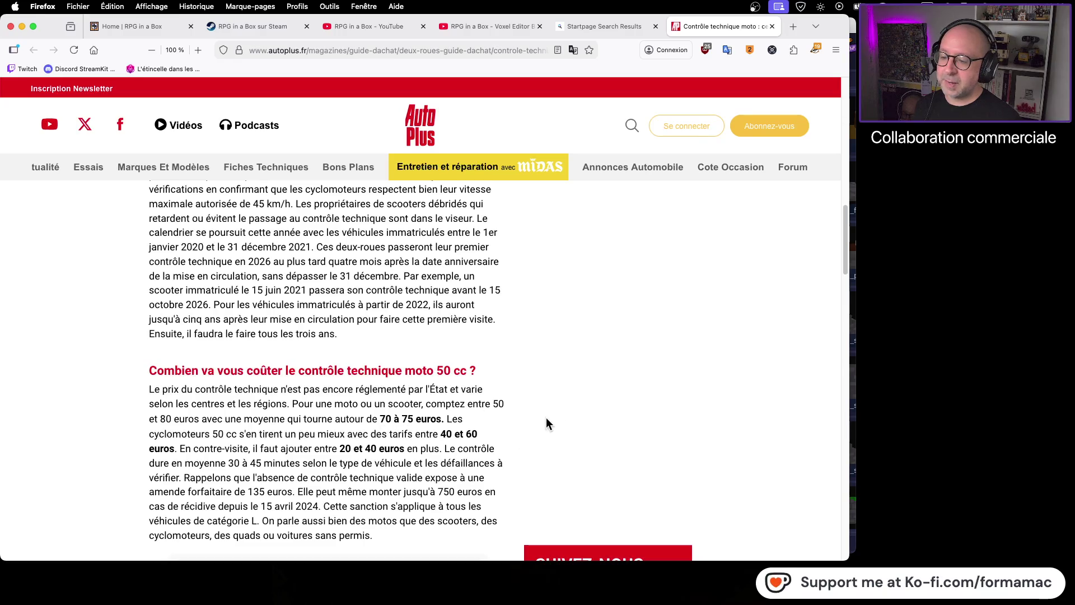
pyautogui.scroll(-1, 529, 425)
pyautogui.scroll(-4, 526, 426)
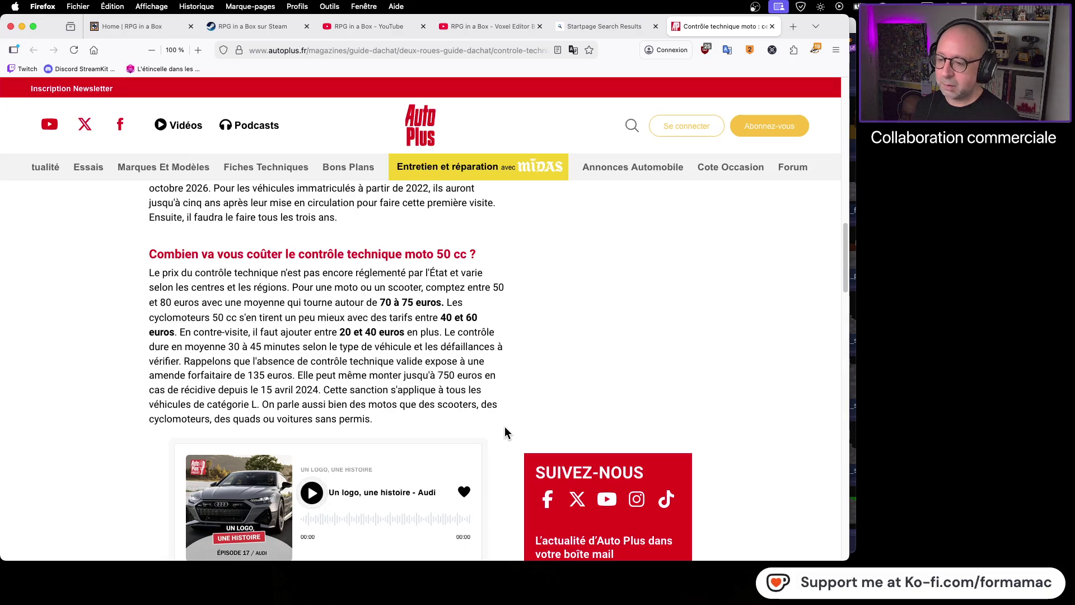
pyautogui.scroll(-1, 505, 426)
pyautogui.scroll(-5, 505, 431)
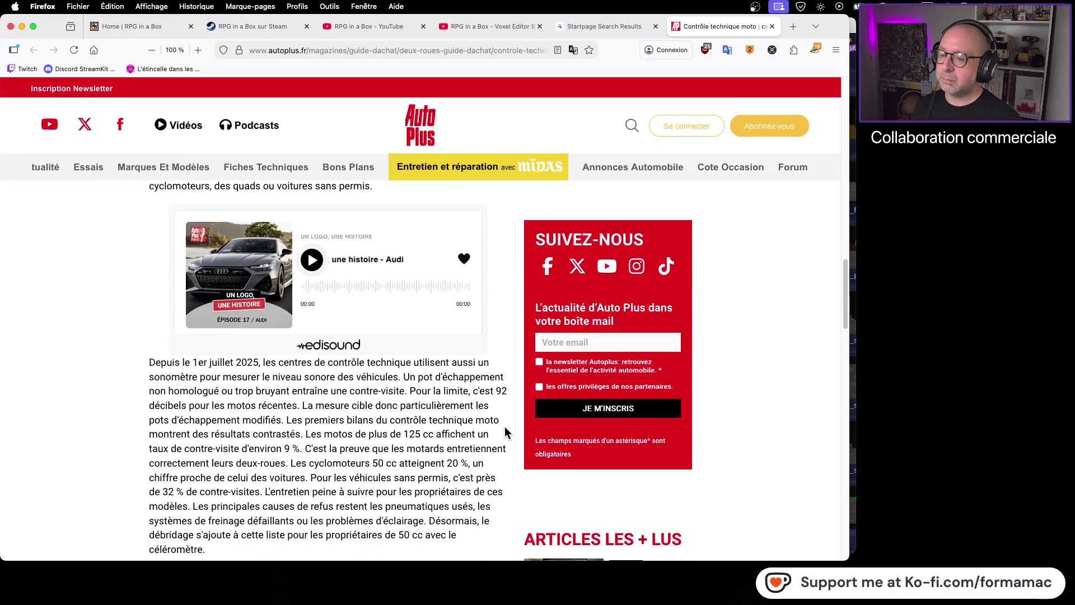
pyautogui.scroll(-10, 505, 431)
pyautogui.scroll(2, 479, 398)
pyautogui.scroll(10, 476, 396)
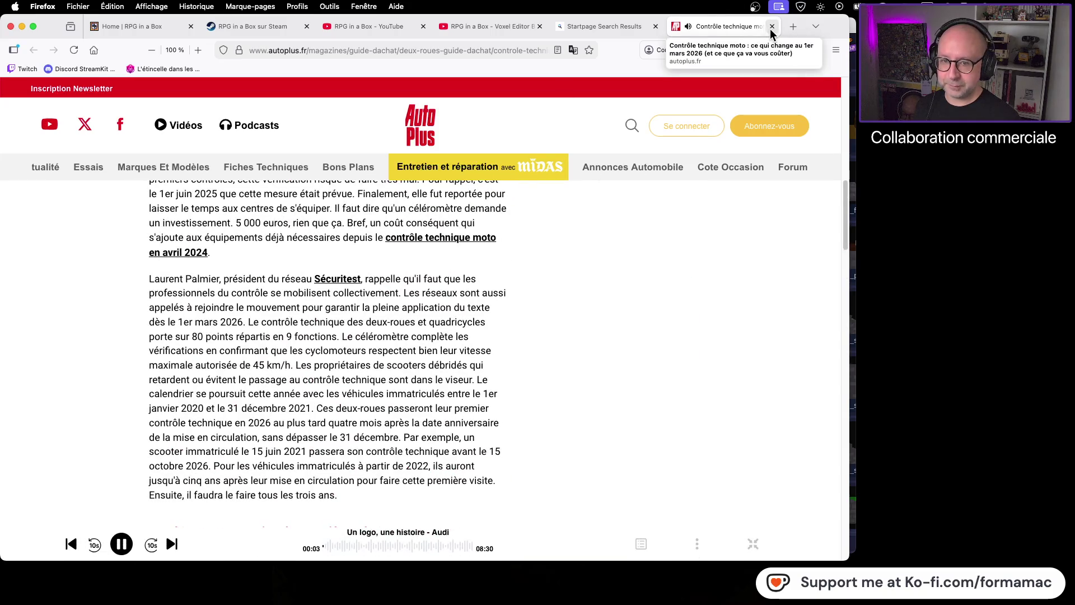
pyautogui.click(771, 26)
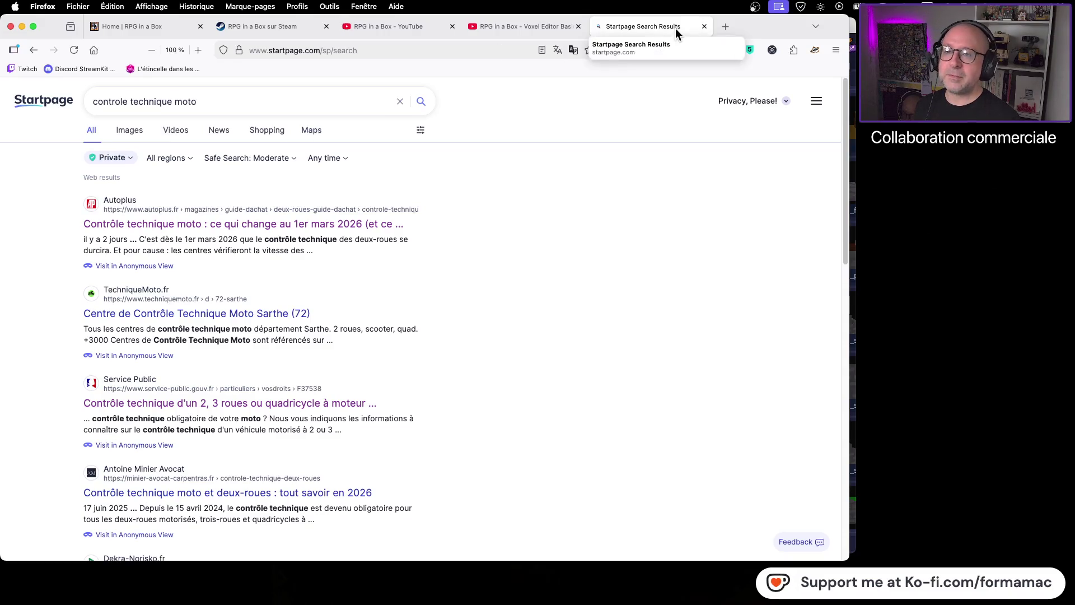
# Step: Open the Service Public result and show the first-inspection answer for vehicles registered in 2020 and 2021
pyautogui.click(225, 407)
pyautogui.scroll(-5, 357, 331)
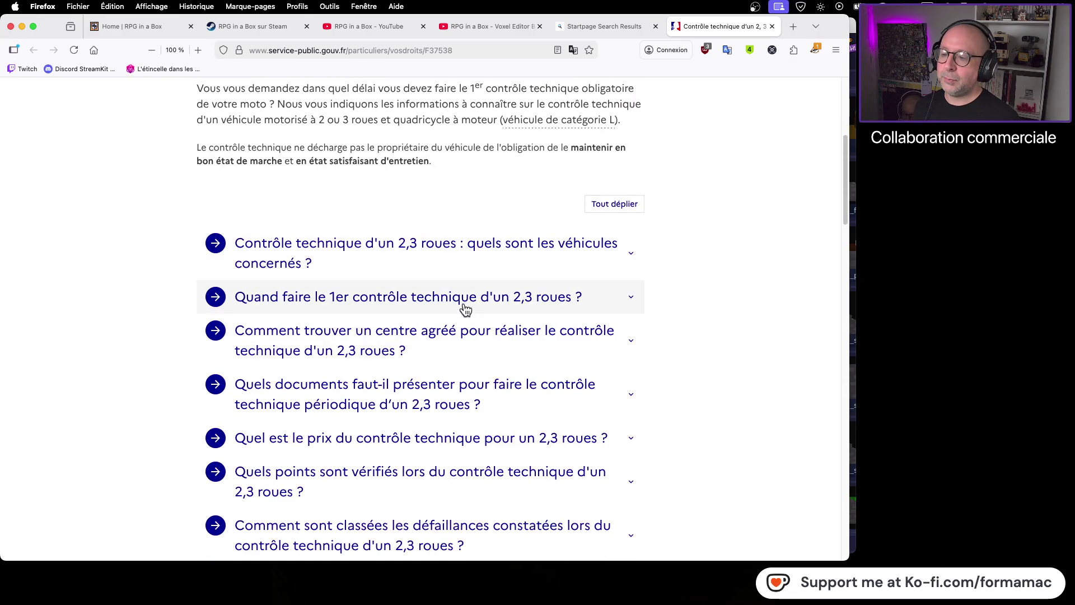
pyautogui.click(464, 303)
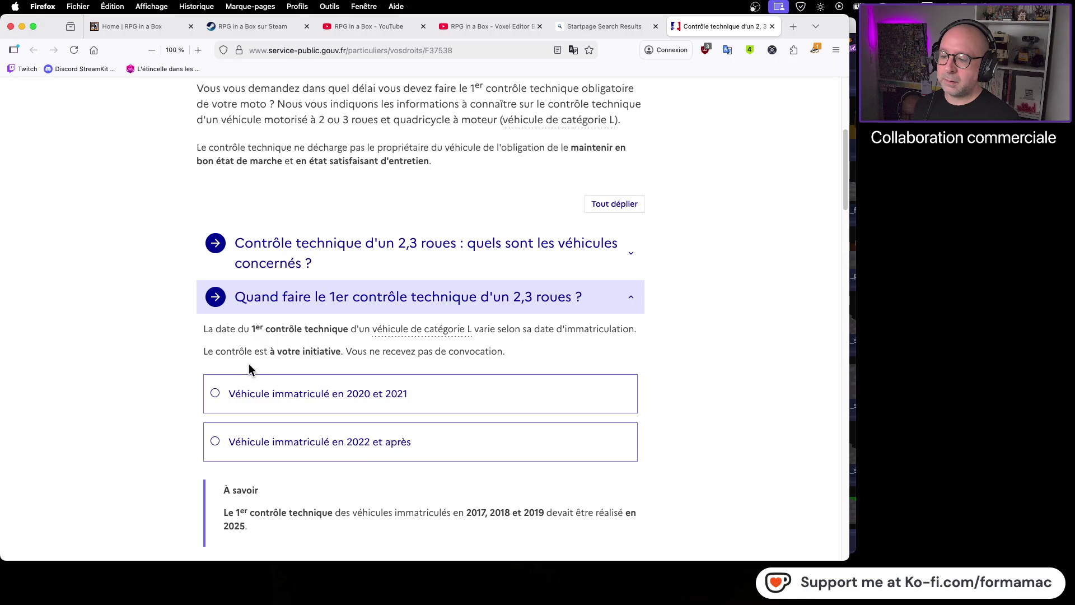
pyautogui.click(254, 396)
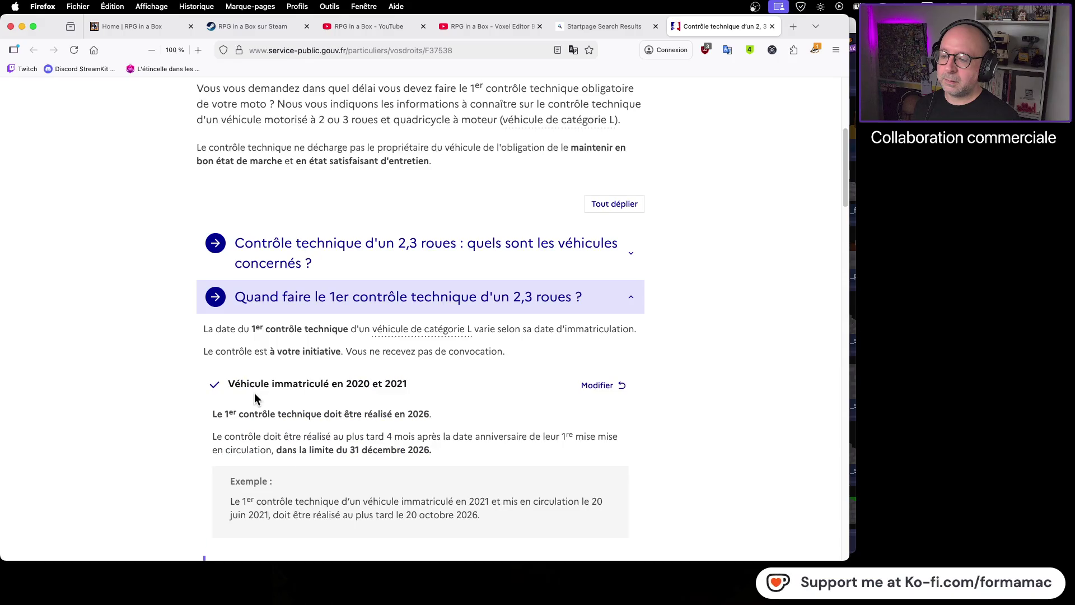
# Step: Read the answer, then switch to the 'Home | RPG in a Box' tab
pyautogui.scroll(-2, 702, 382)
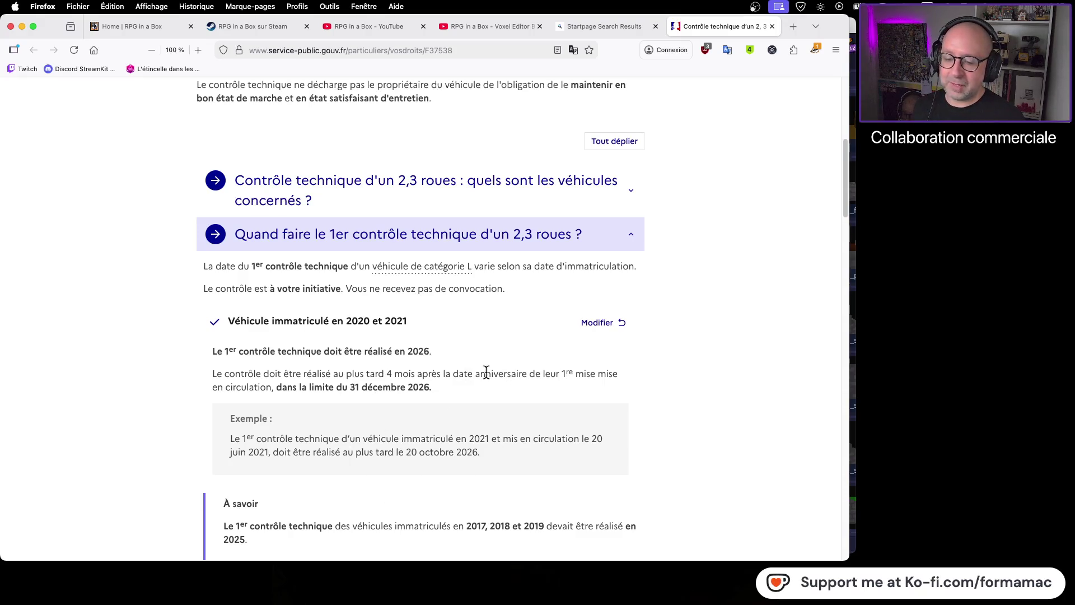
pyautogui.scroll(10, 487, 372)
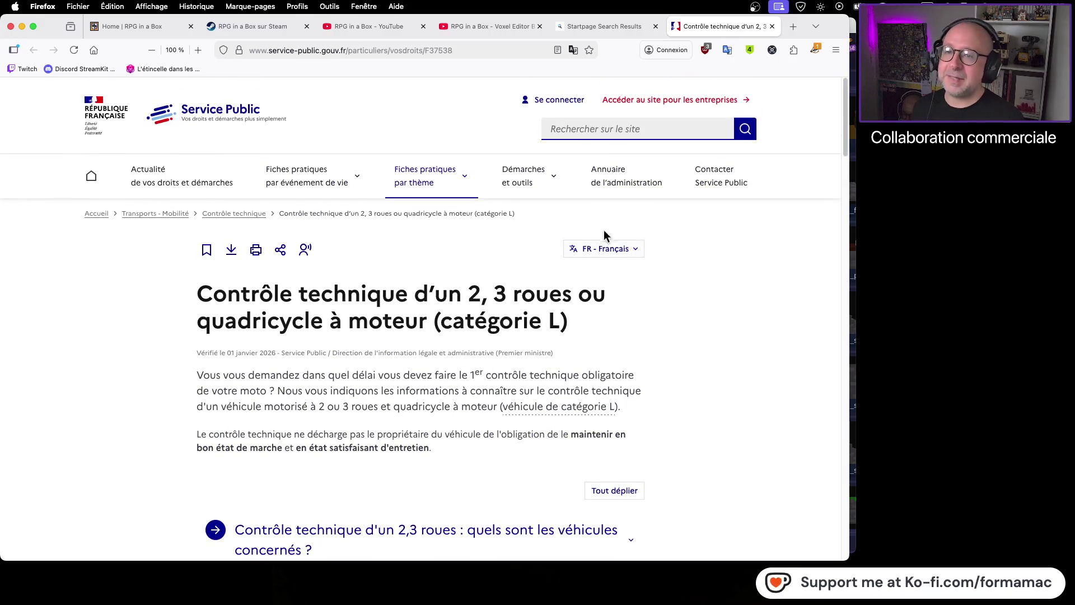
pyautogui.click(129, 27)
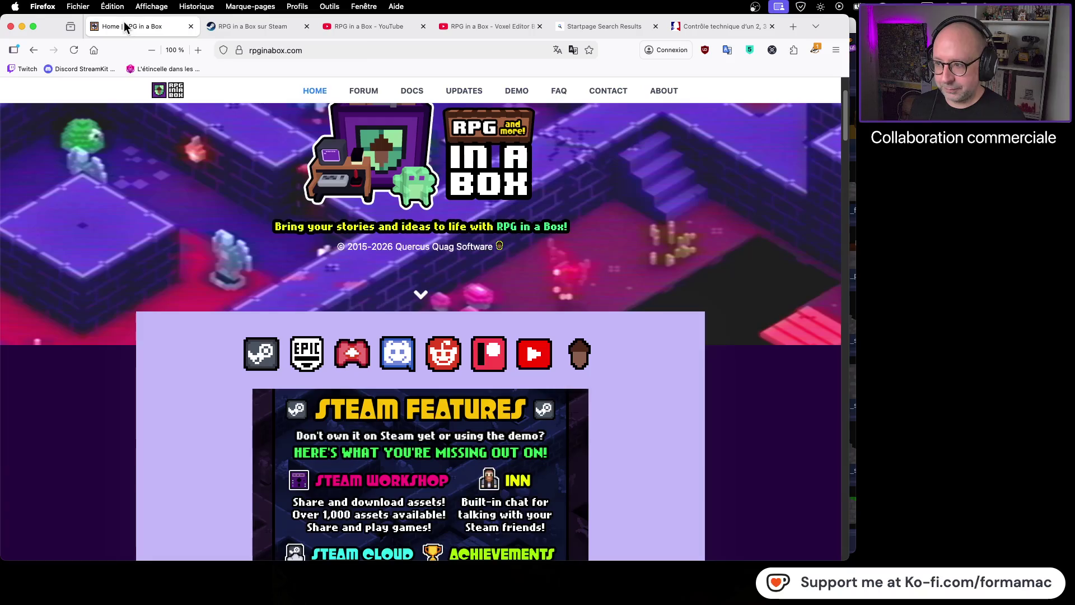
# Step: Close the contrôle technique tab, reset Startpage to an empty home page, and show the Voxel Editor Basics 07 tutorial
pyautogui.click(772, 27)
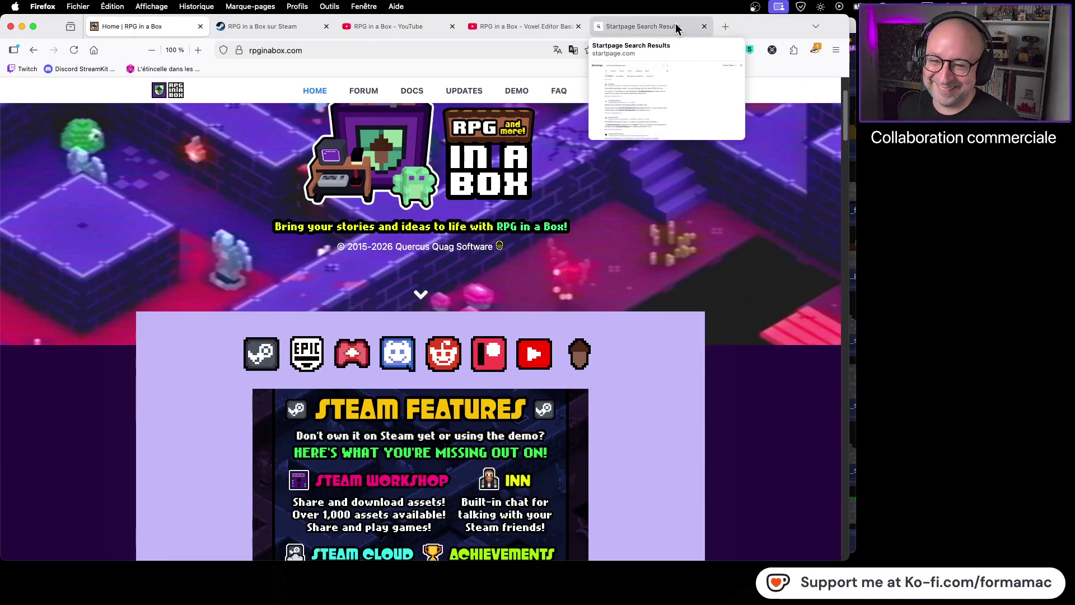
pyautogui.click(661, 27)
pyautogui.click(64, 103)
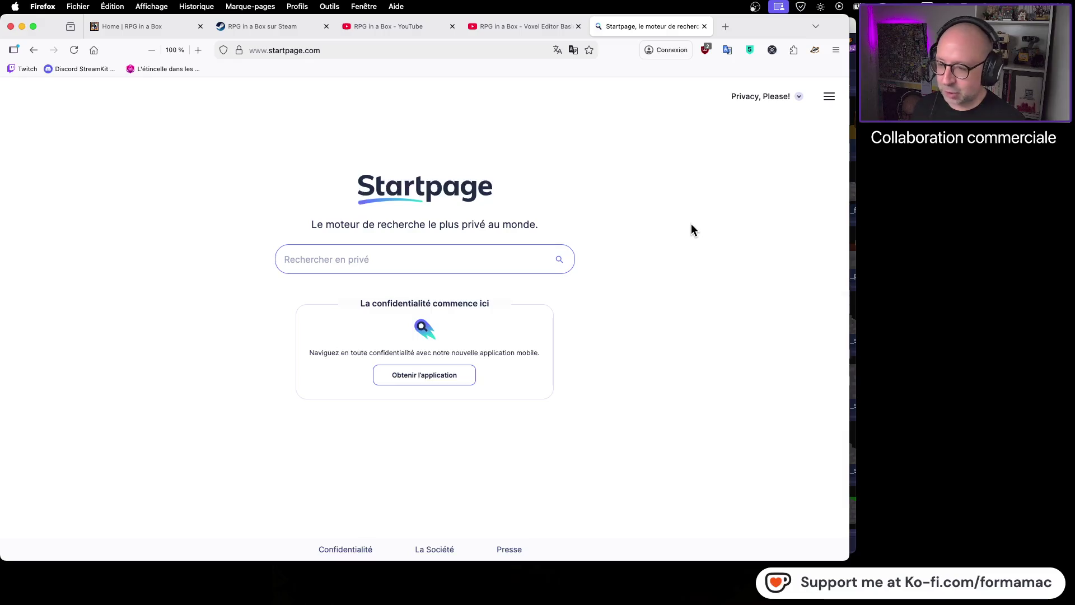
pyautogui.click(518, 27)
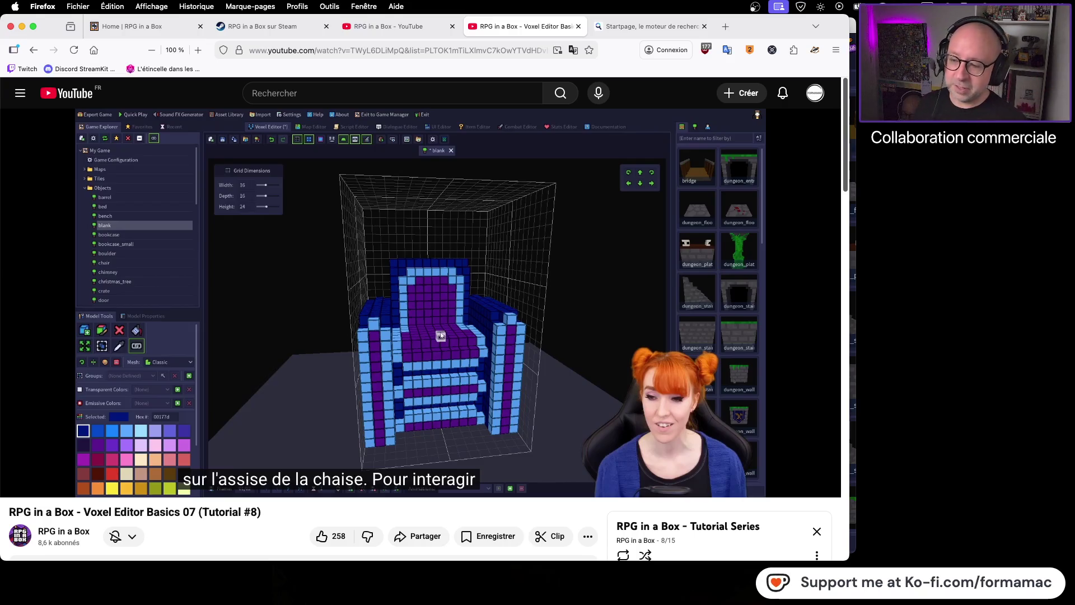
# Step: Play the chair tutorial to the Model Properties part with the seat attach point, then pause it
pyautogui.moveTo(804, 322)
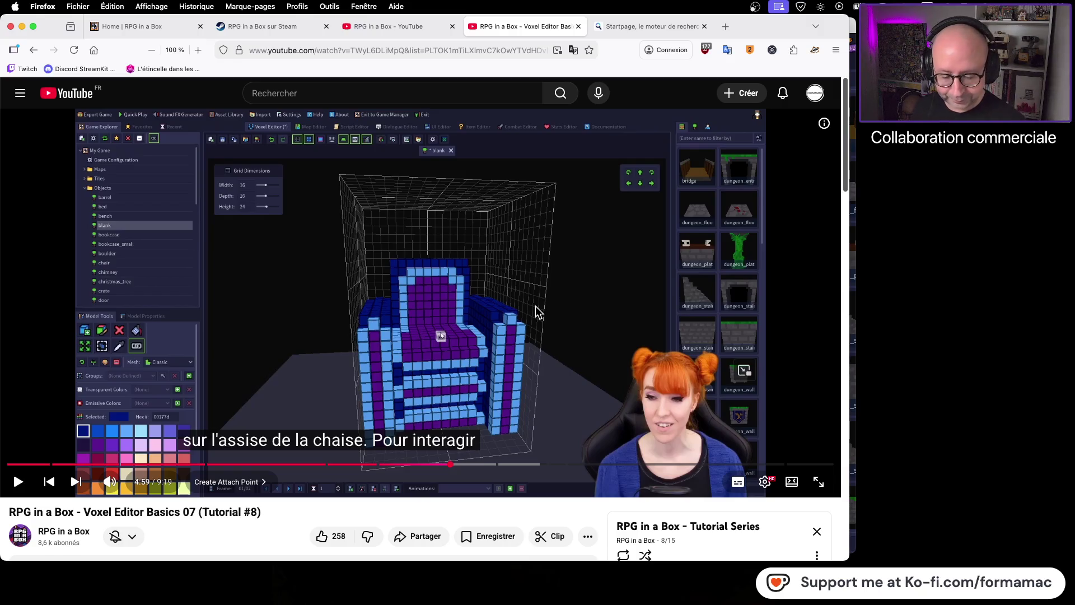
pyautogui.press('space')
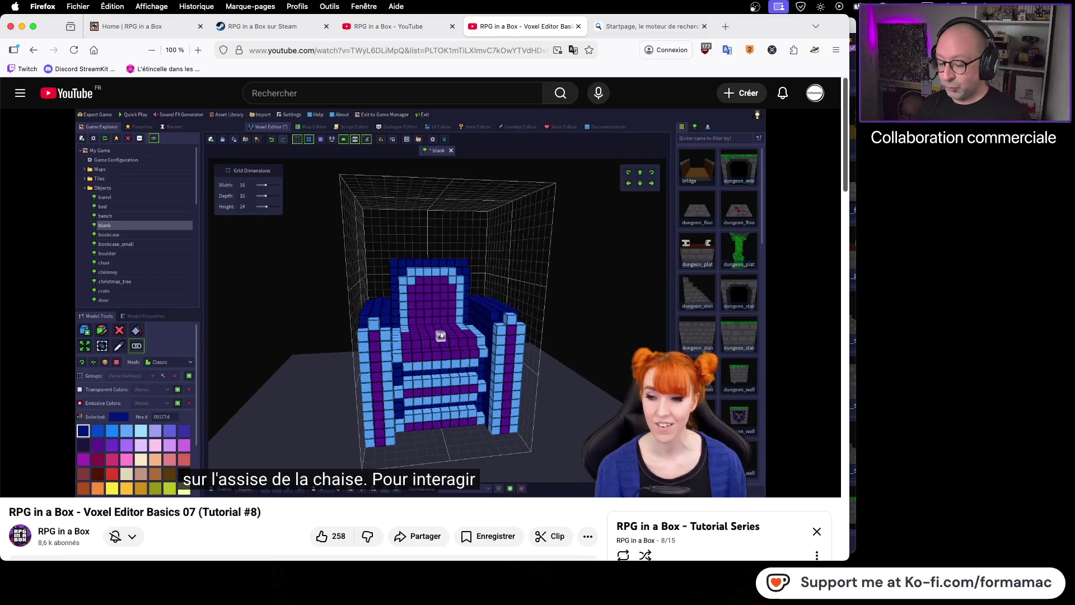
pyautogui.moveTo(392, 344)
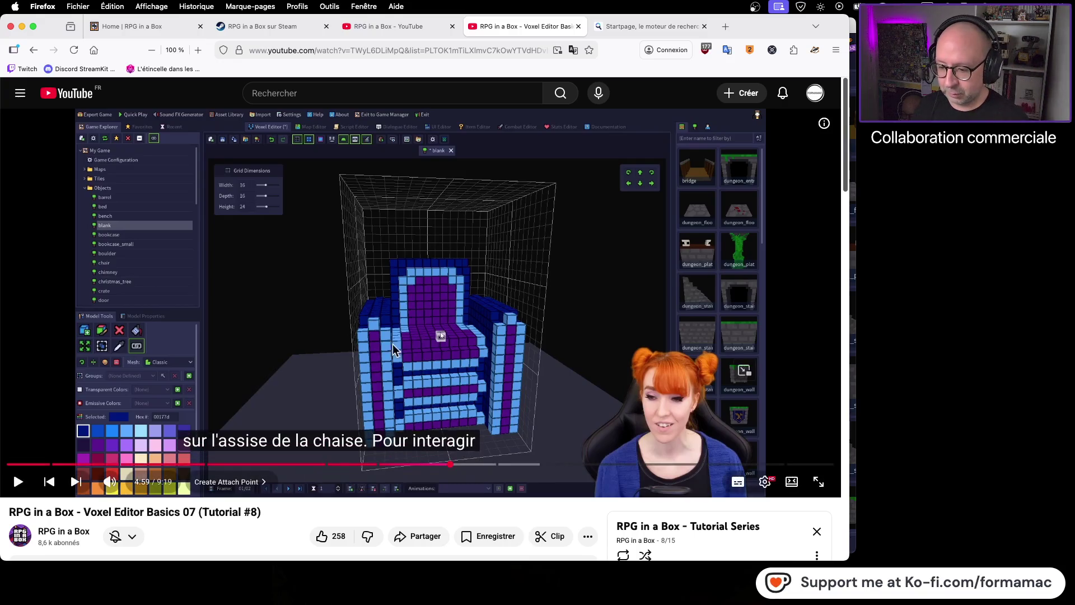
pyautogui.click(558, 333)
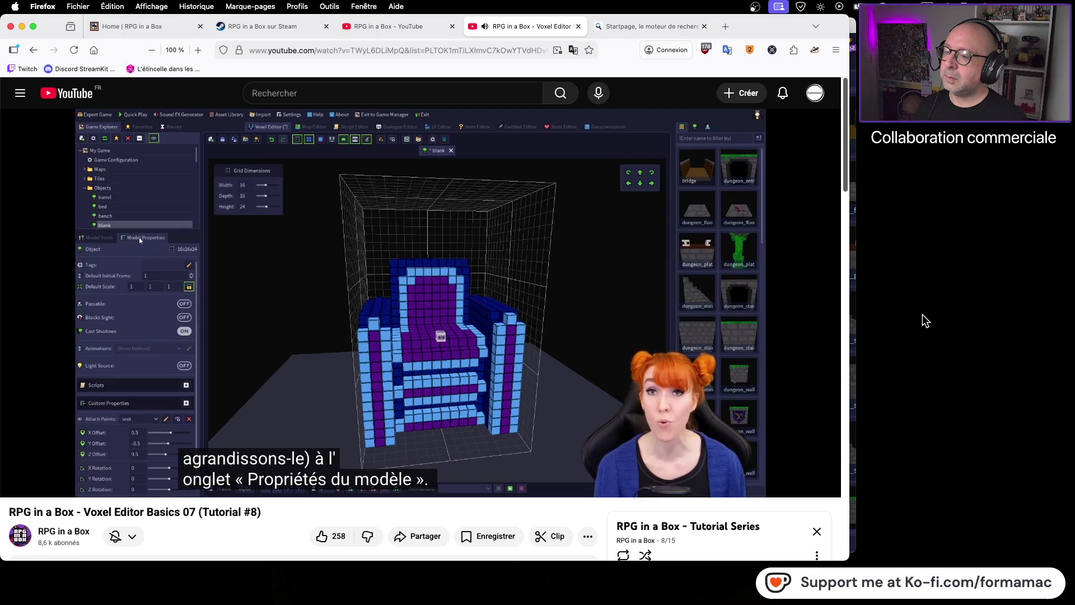
pyautogui.click(463, 337)
# Step: Show the apple tree's Model Properties and compare its stone attach point (-2.5, -2.5, 0.5) against the tutorial
pyautogui.press('super+Tab')
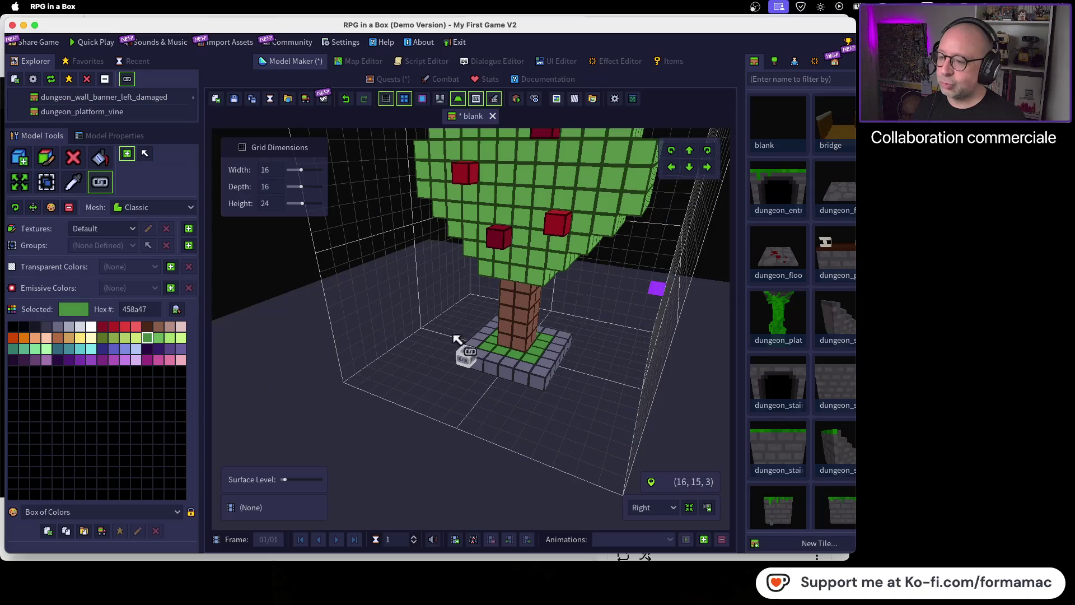
pyautogui.click(103, 136)
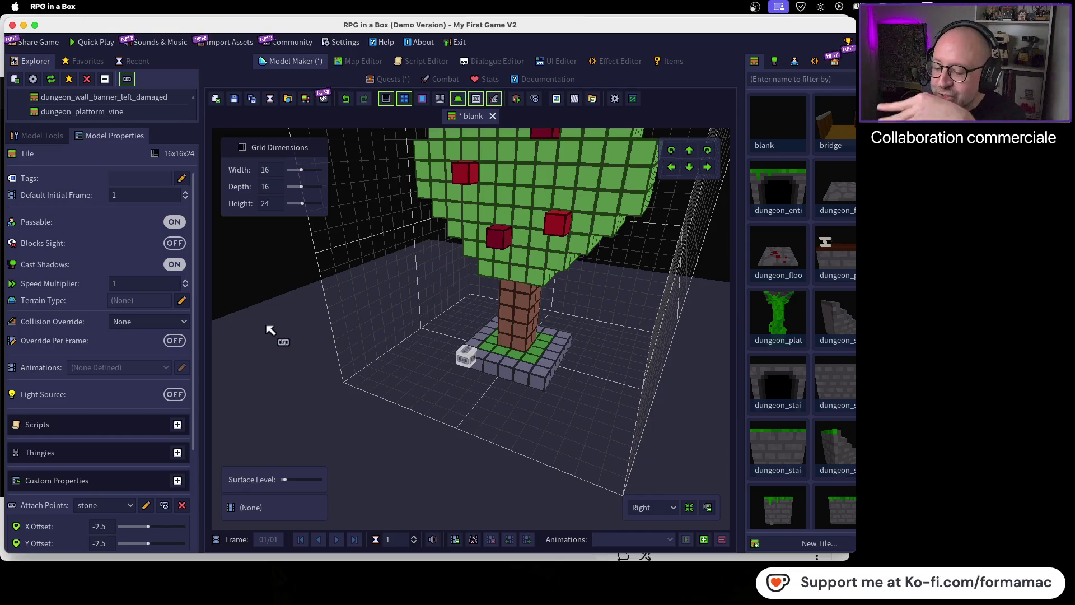
pyautogui.press('super+Tab')
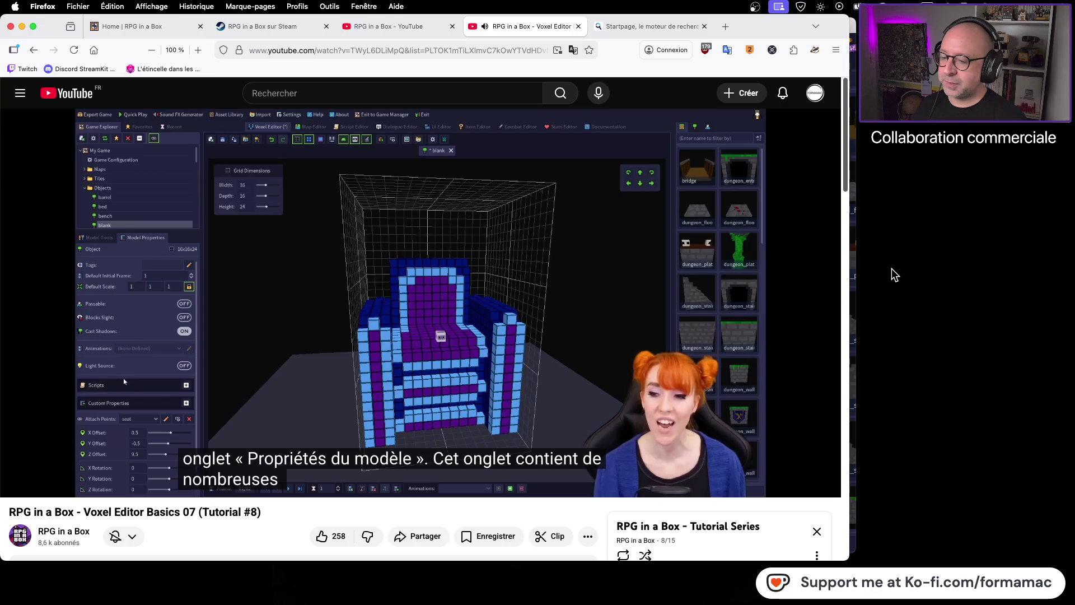
pyautogui.press('super+Tab')
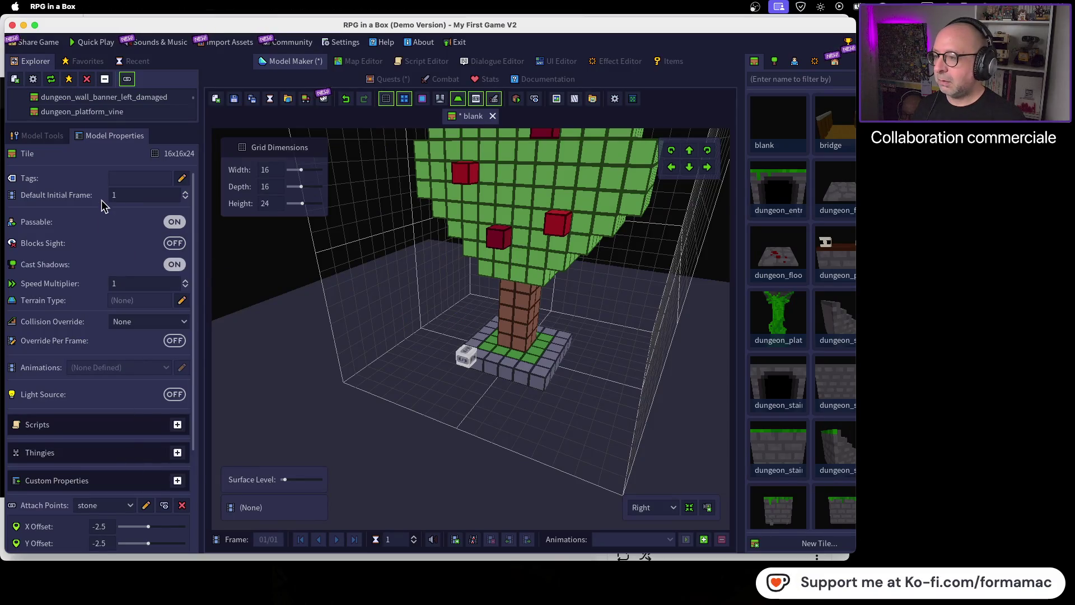
pyautogui.scroll(-5, 112, 348)
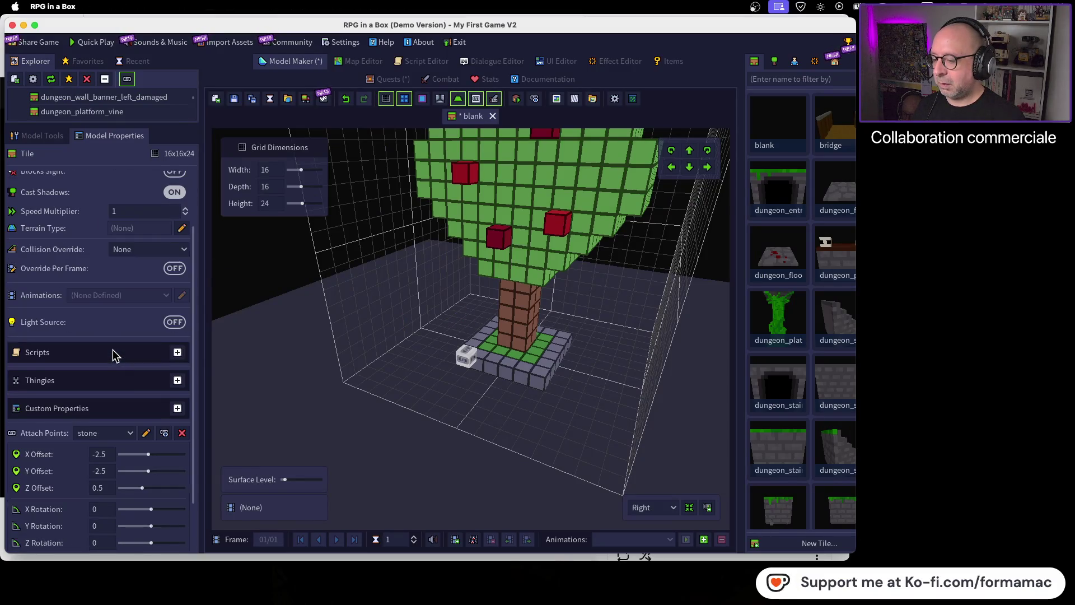
pyautogui.scroll(5, 113, 348)
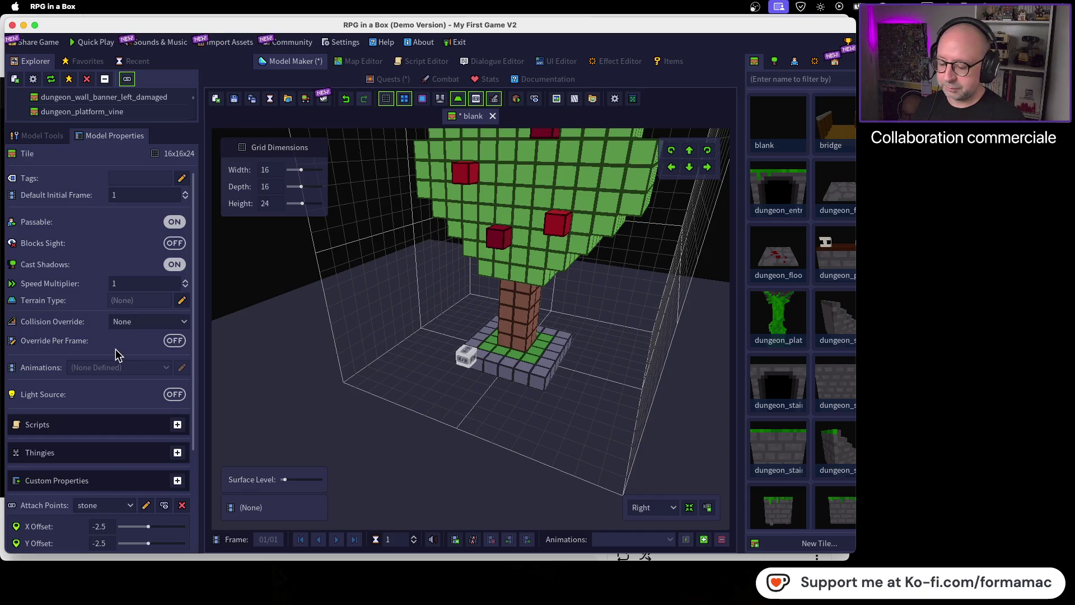
pyautogui.press('super+Tab')
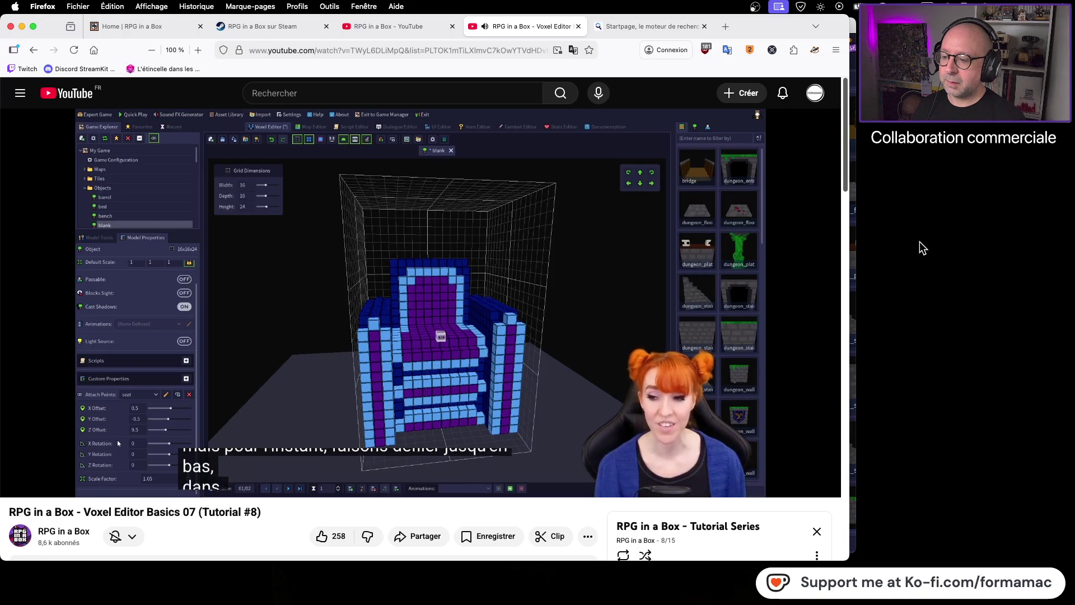
pyautogui.click(448, 313)
pyautogui.press('super+Tab')
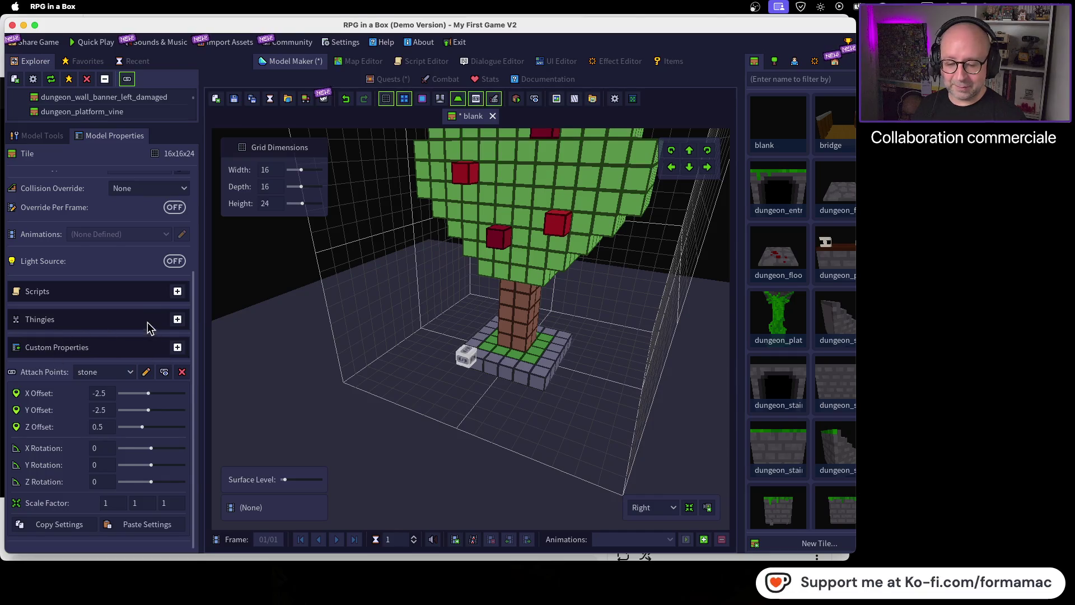
pyautogui.press('super+Tab')
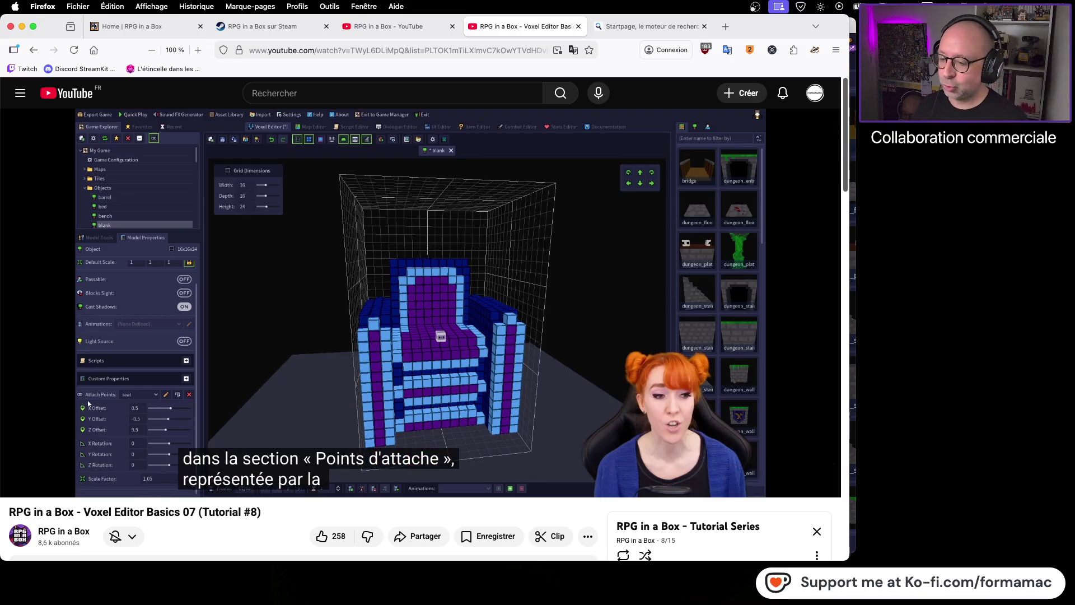
# Step: Play a little more of the tutorial, pause it, and return to the apple tree in RPG in a Box
pyautogui.moveTo(419, 358)
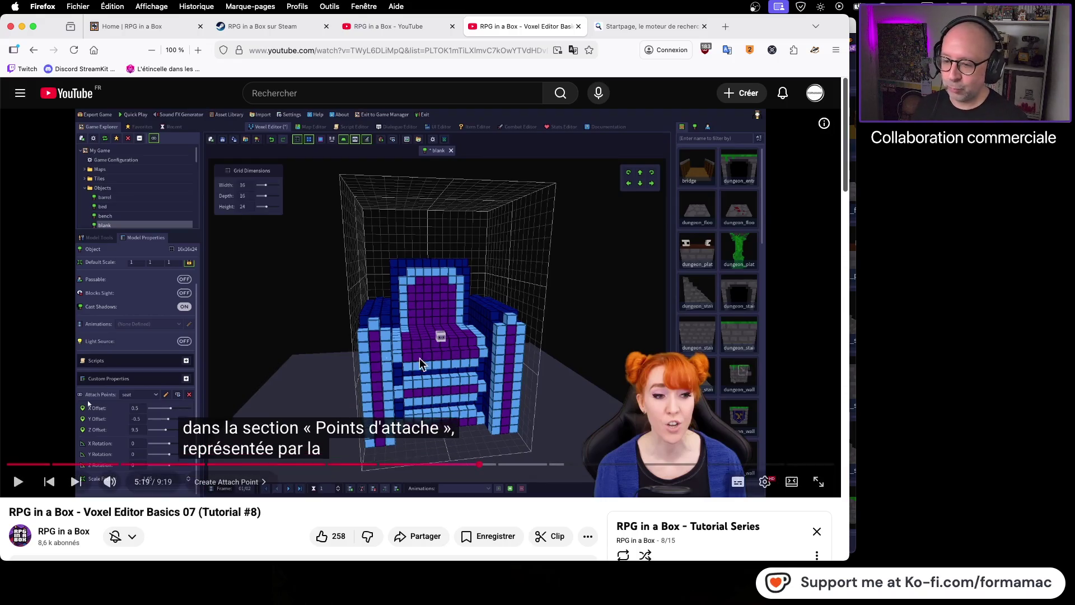
pyautogui.click(519, 338)
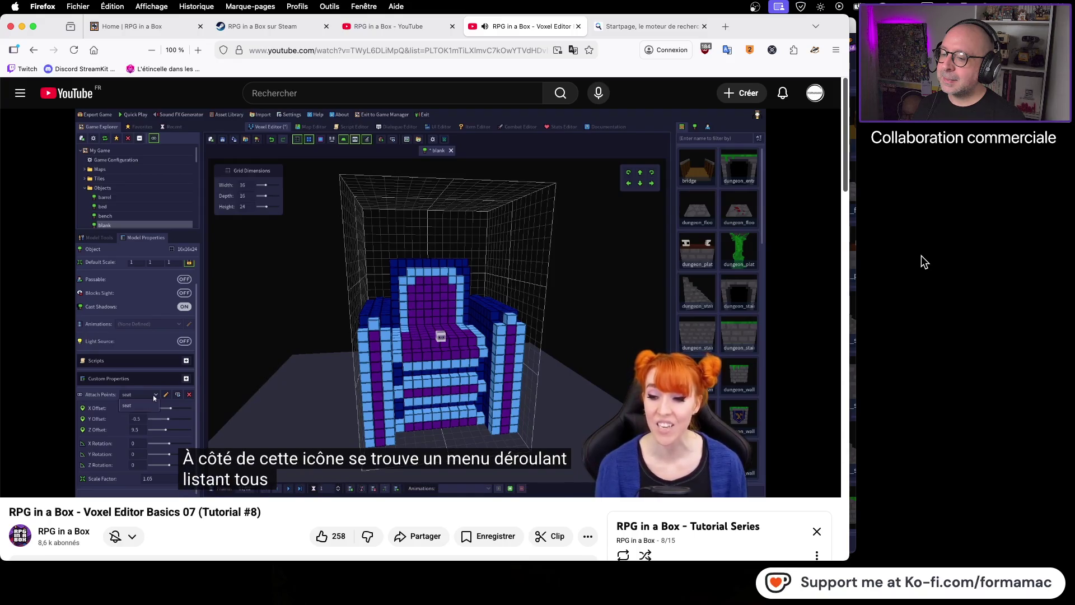
pyautogui.moveTo(631, 312)
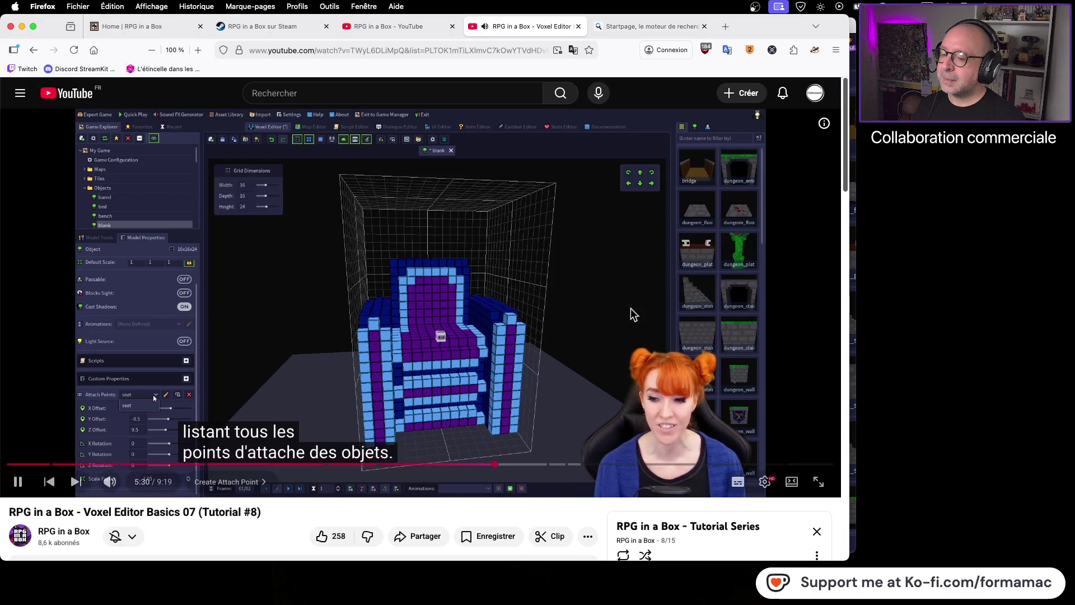
pyautogui.click(439, 318)
pyautogui.press('super+Tab')
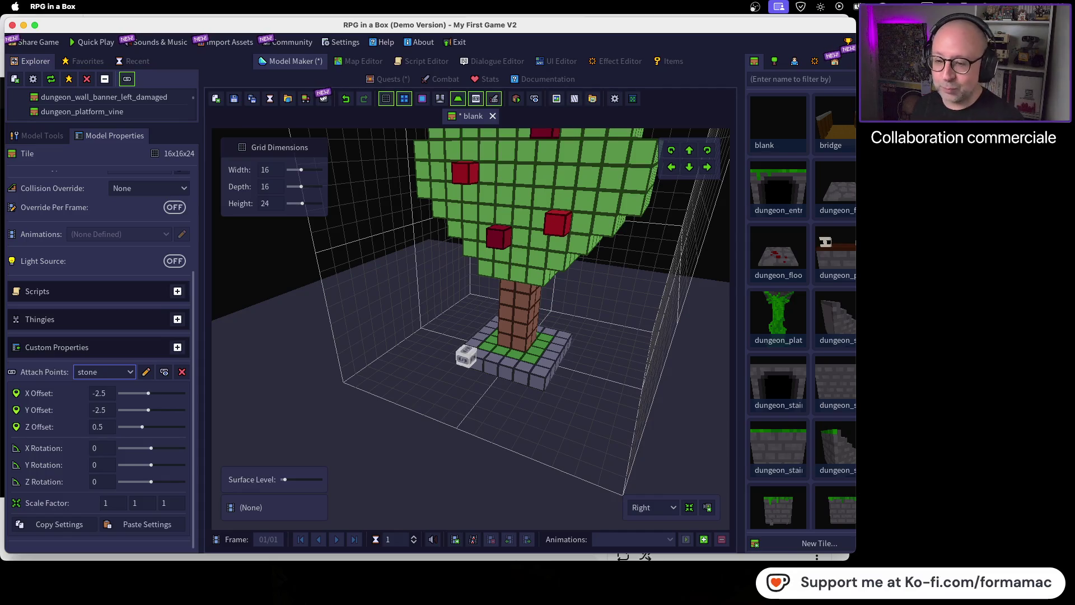
pyautogui.press('super+Tab')
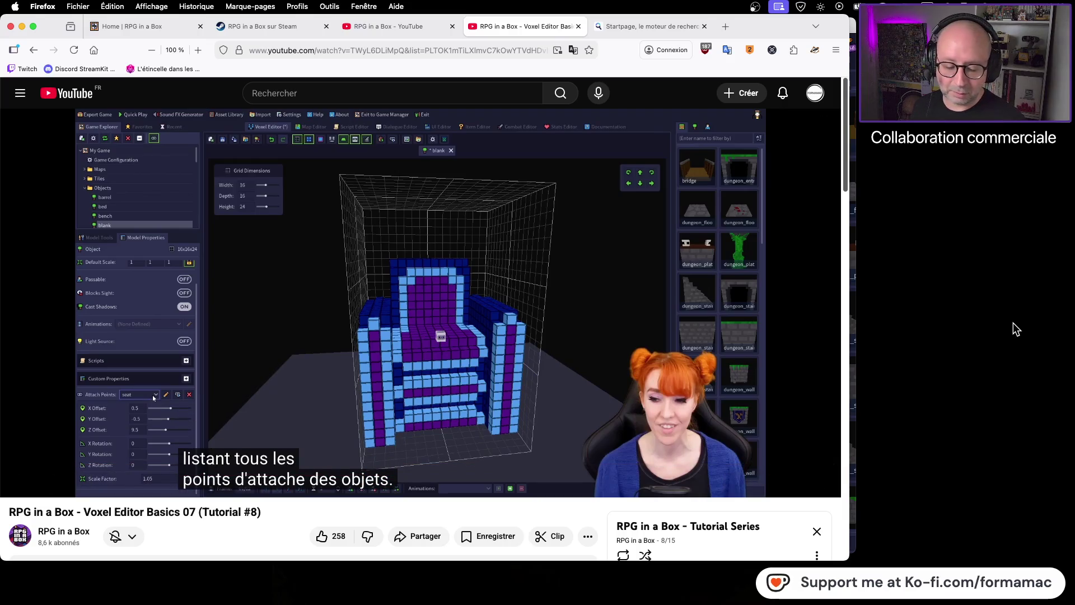
pyautogui.press('super+Tab')
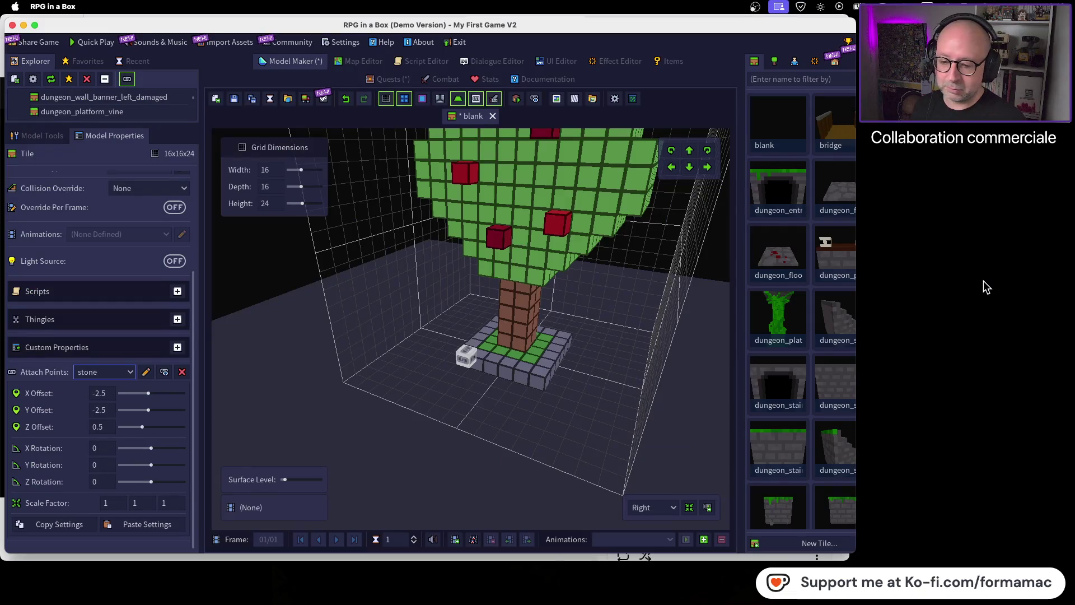